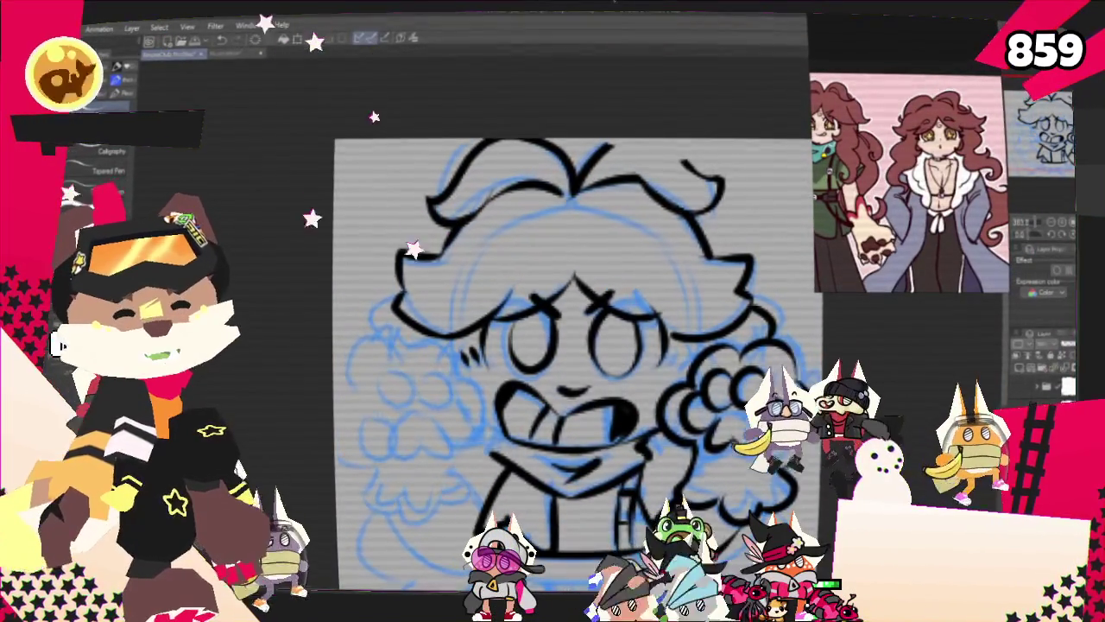
Ink a horizontal line across the bottom of the character's torso over the blue sketch.
scroll(570, 363, down, 3)
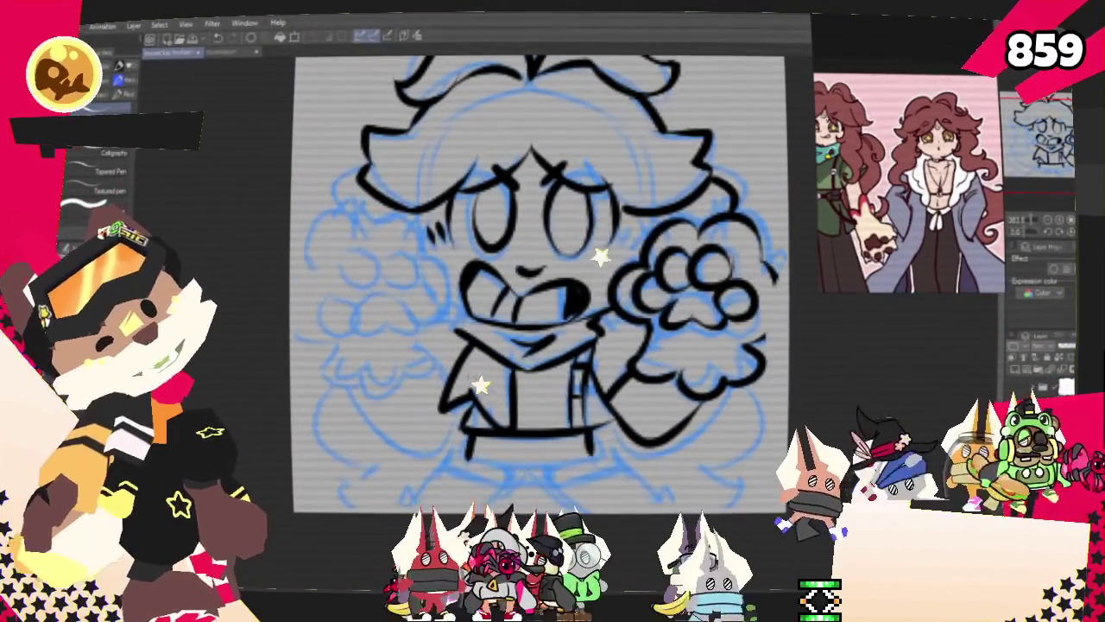
drag(462, 463, 594, 462)
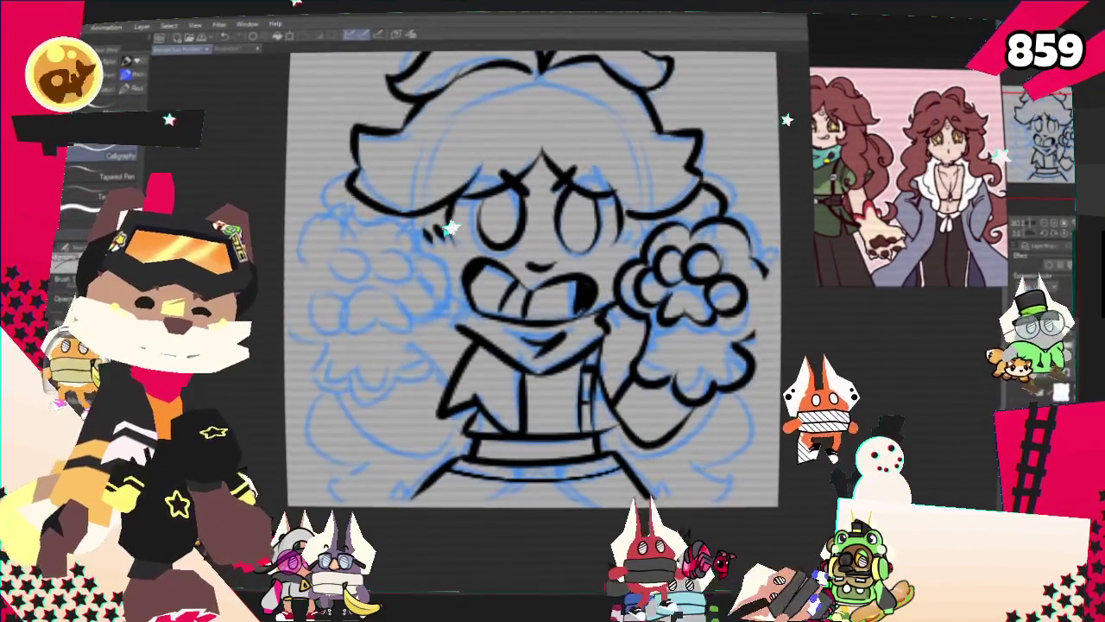
scroll(922, 194, up, 3)
scroll(922, 194, up, 3)
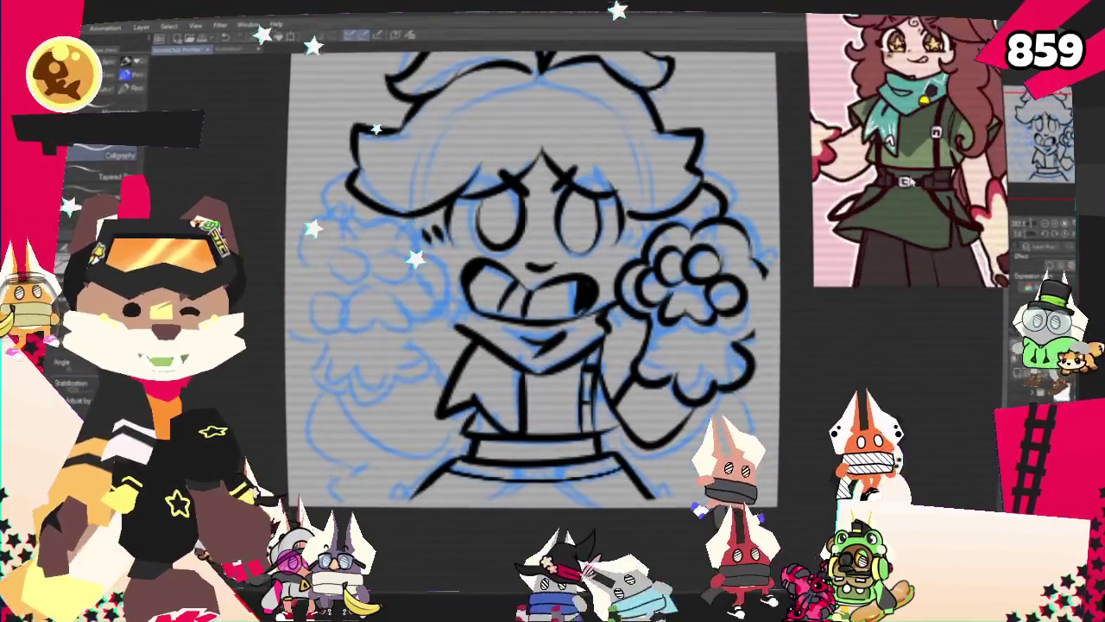
Zoom in on the waist and ink the belt with its square buckle.
scroll(922, 194, up, 2)
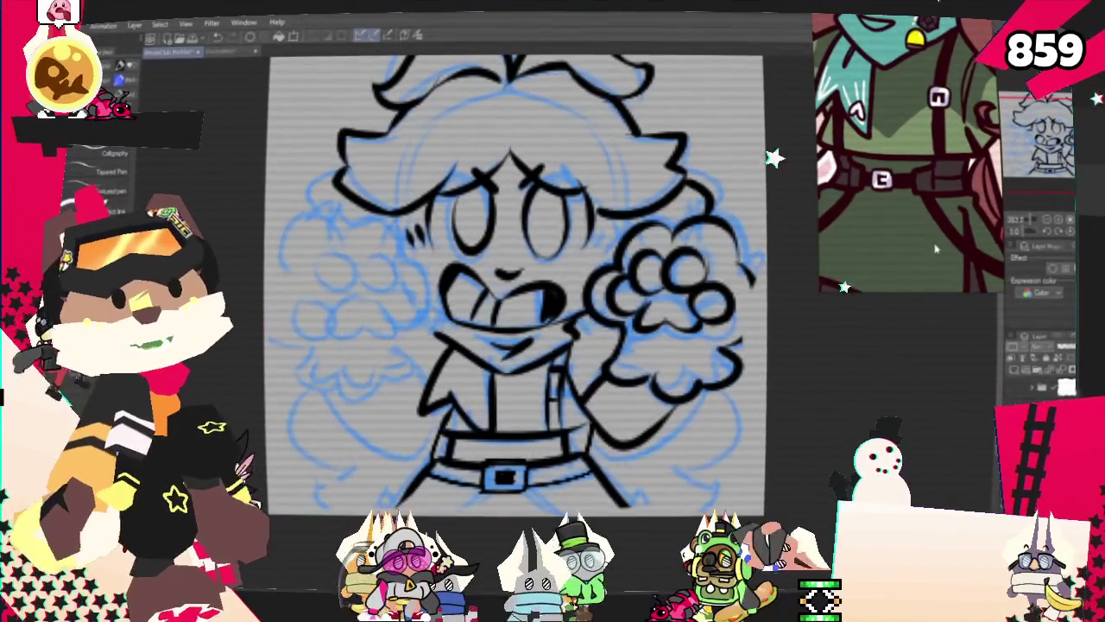
scroll(604, 303, up, 1)
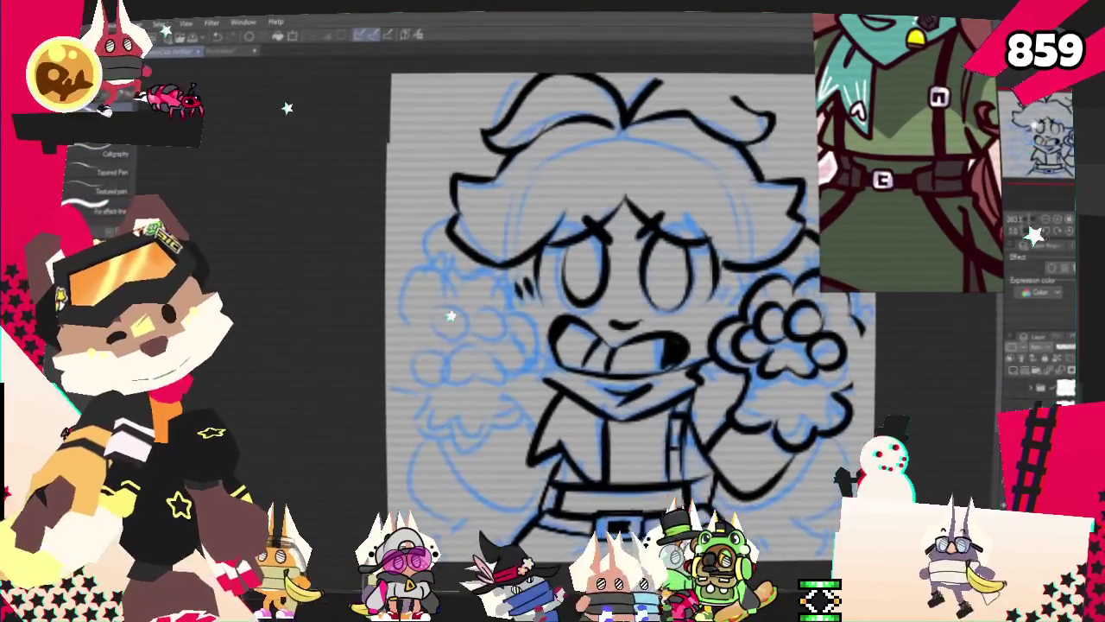
Ink a curve along the left-side hair, then undo the misplaced stroke.
scroll(604, 302, up, 1)
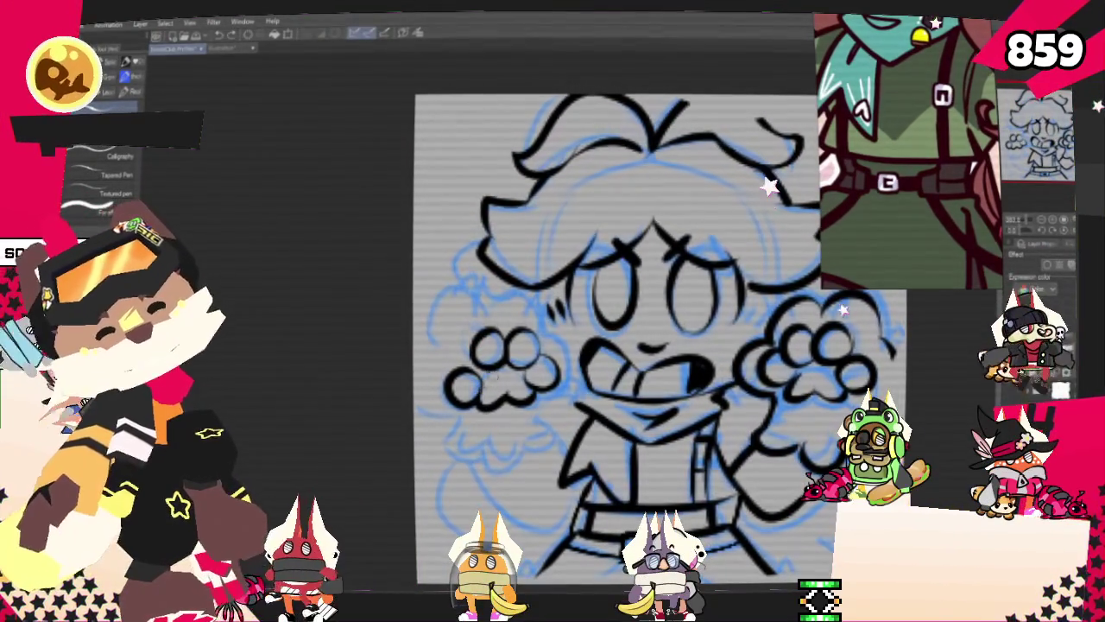
drag(484, 284, 436, 339)
key(ctrl+z)
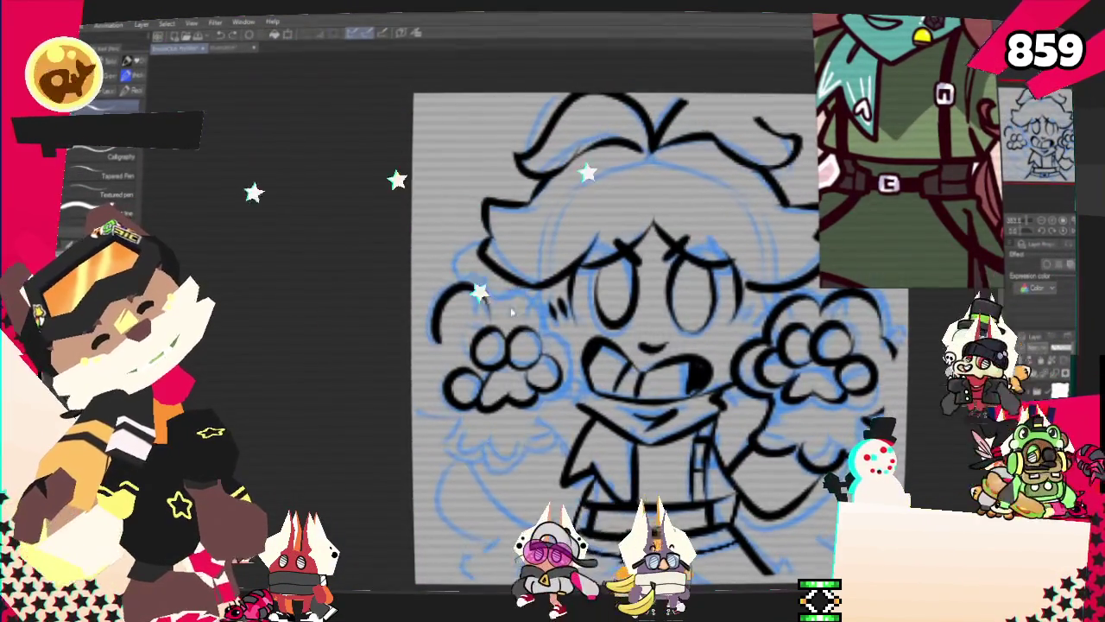
Redraw the curve at the left paw and trace the curly hair down the left side.
drag(518, 298, 444, 339)
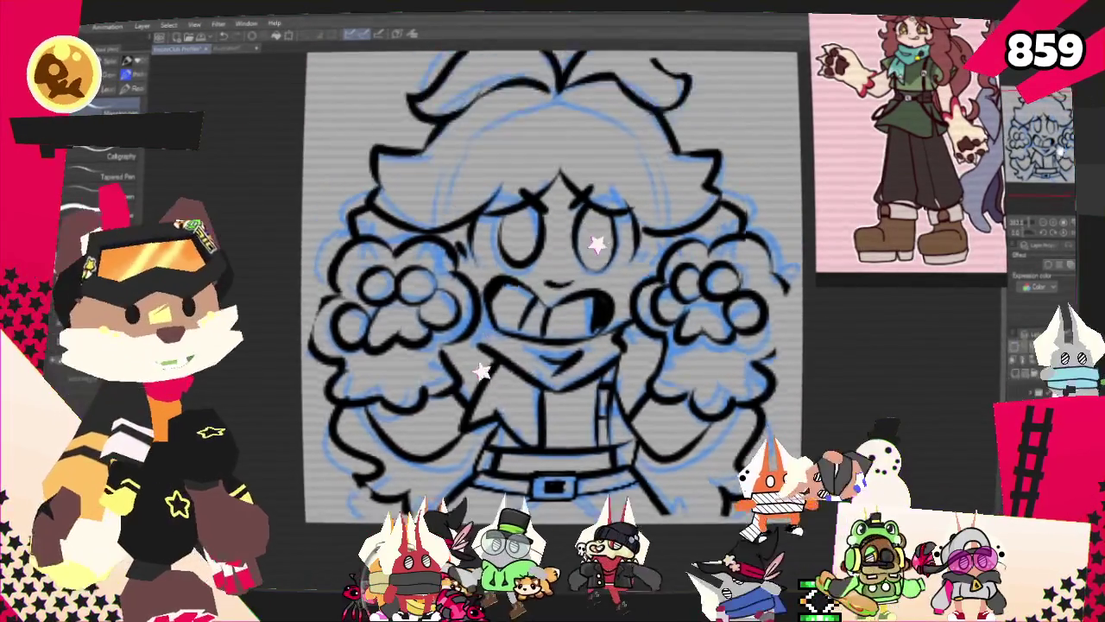
scroll(544, 302, up, 2)
scroll(544, 329, up, 1)
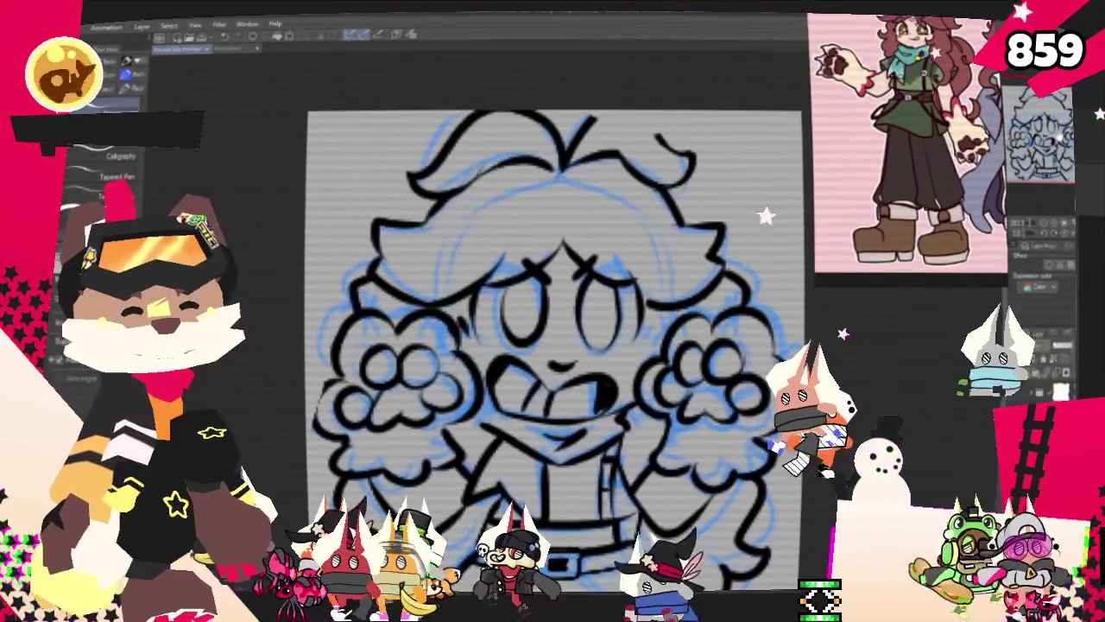
Zoom out to review the whole drawing, then hide the blue sketch layer.
scroll(499, 169, down, 1)
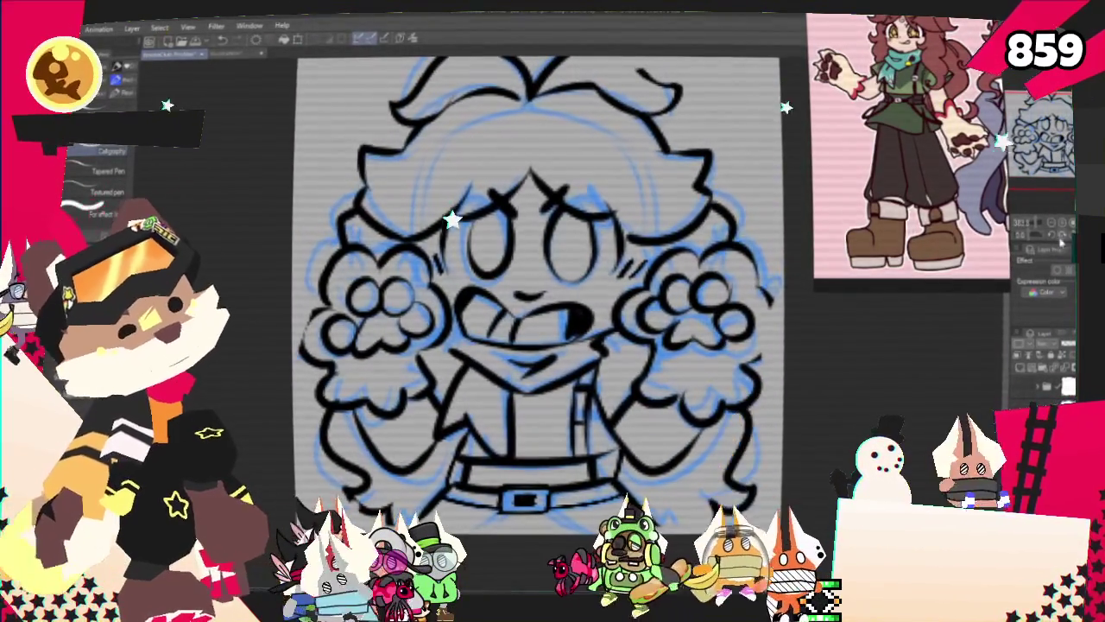
click(1051, 226)
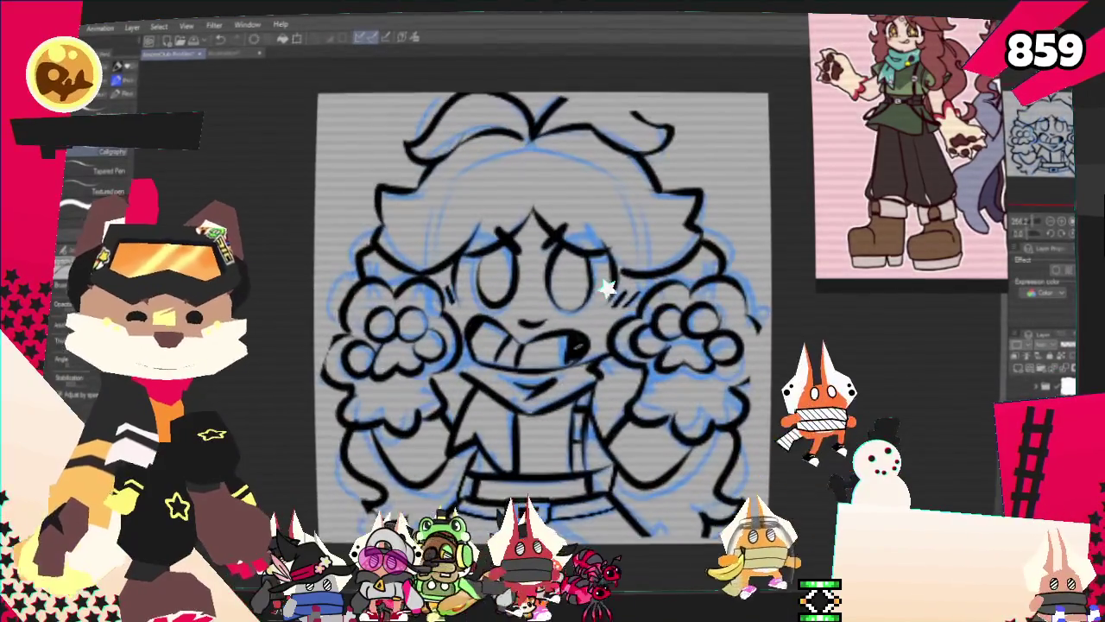
key(ctrl+plus)
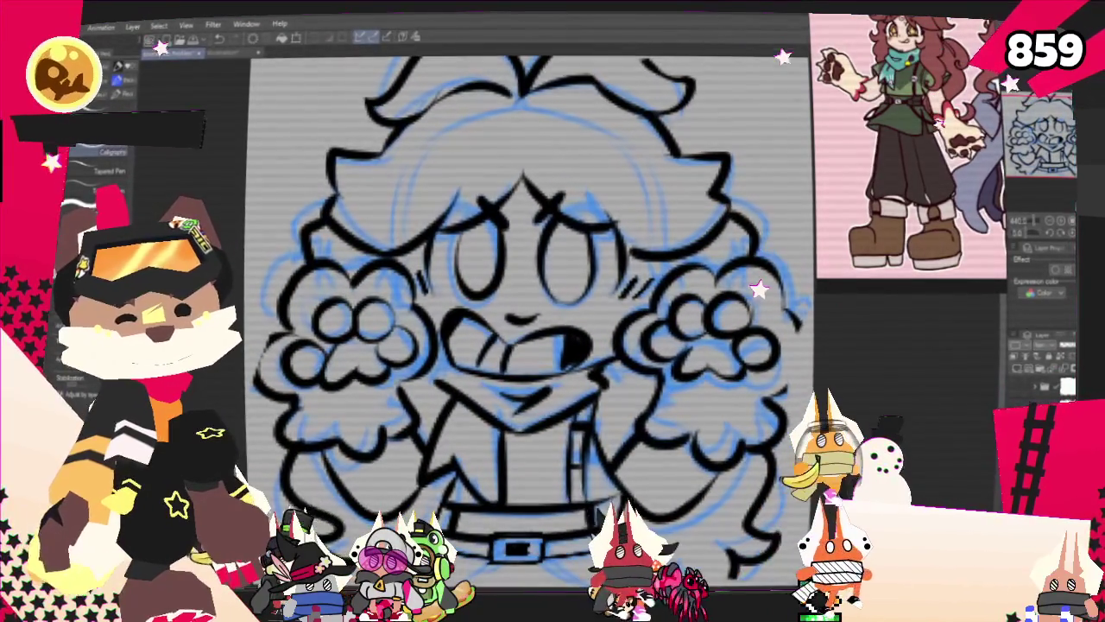
click(1025, 374)
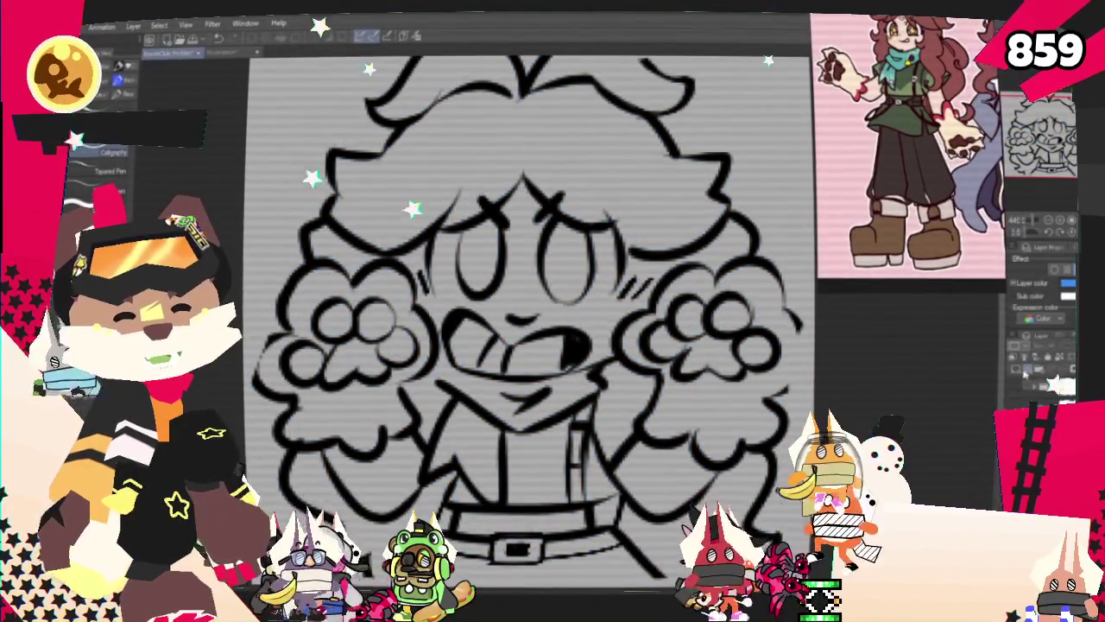
Select another layer and enable a mask on it.
click(1027, 374)
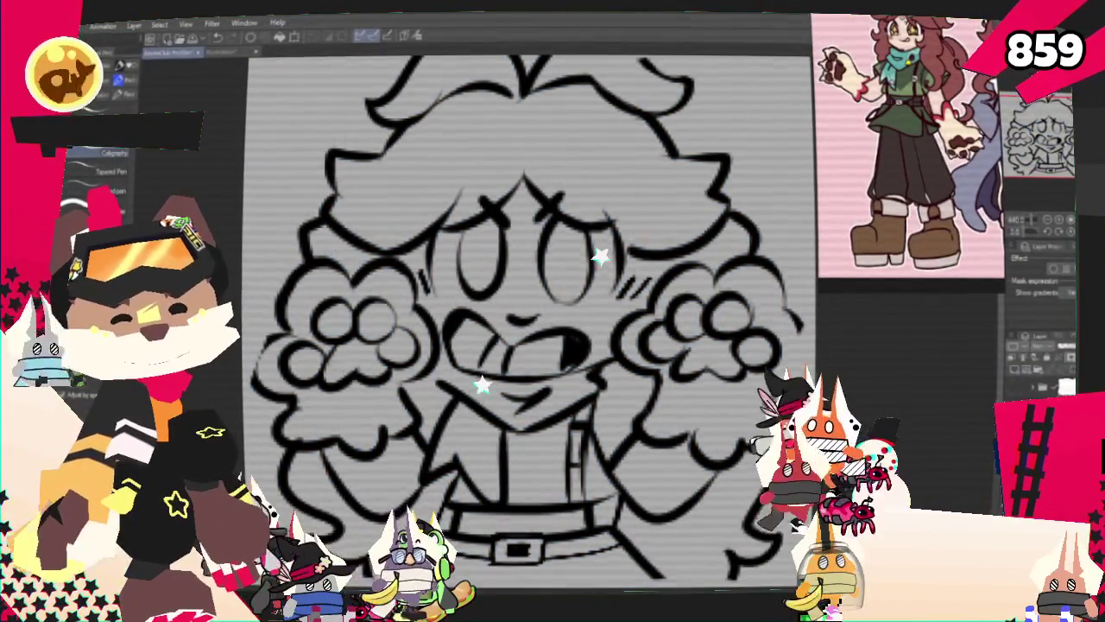
right_click(1067, 386)
click(1019, 393)
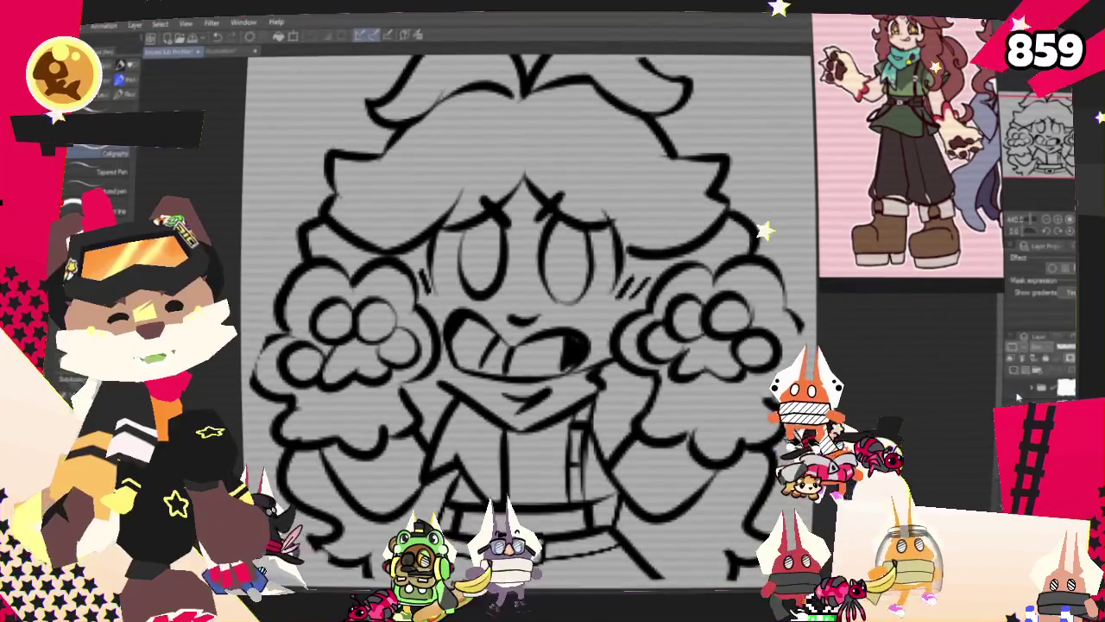
Fill the main hair area and the top-right tuft with red.
scroll(739, 381, down, 1)
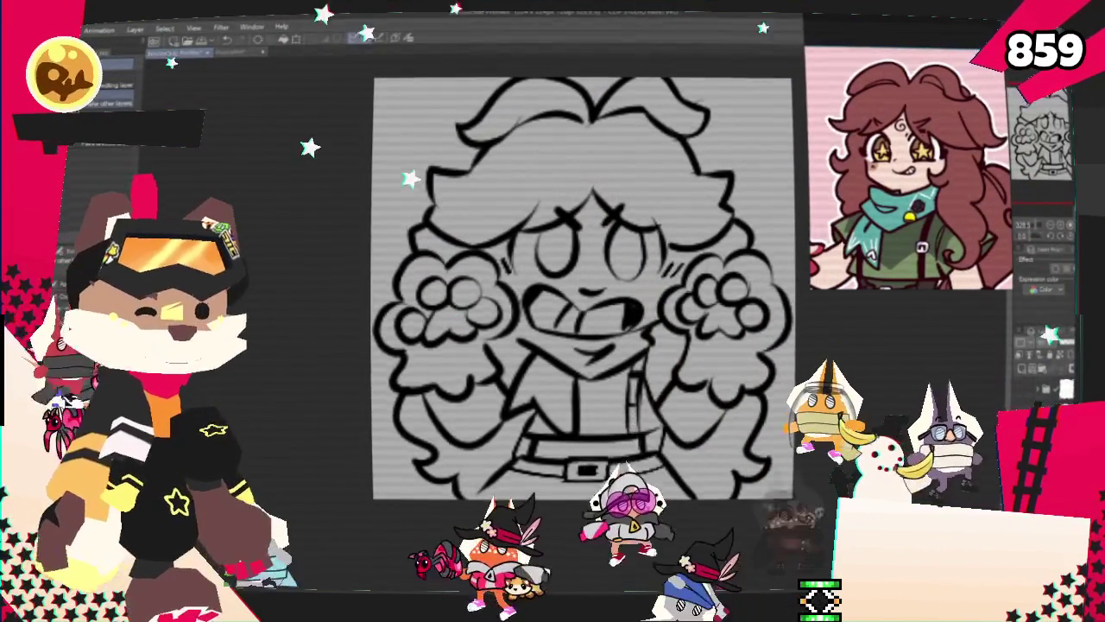
click(570, 173)
click(605, 99)
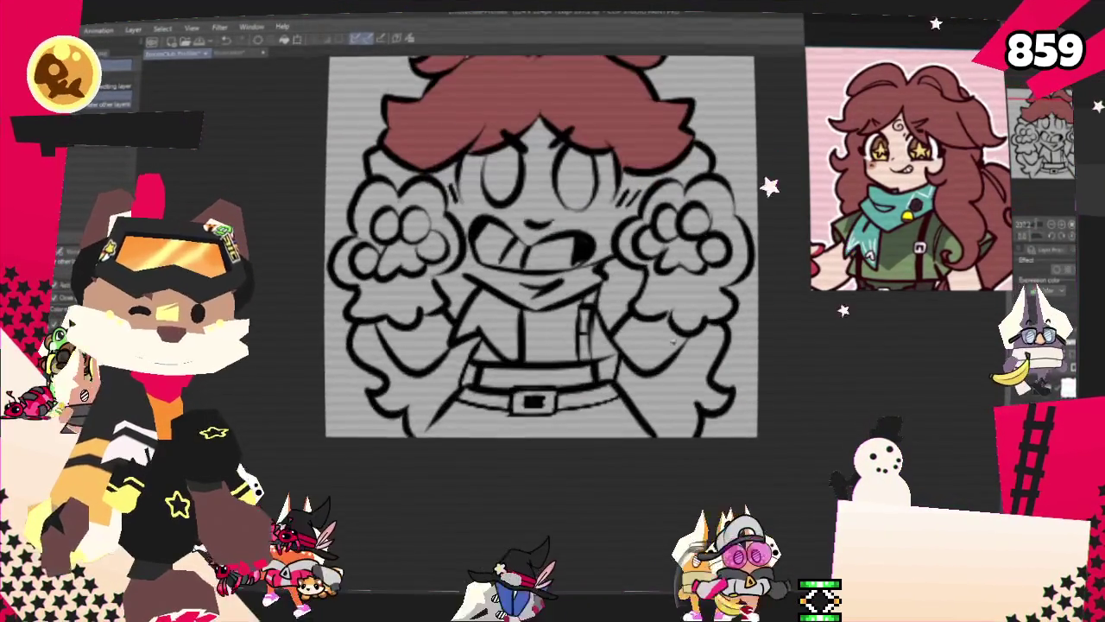
Fill the lower hair locks around the torso red and the shirt green.
click(450, 372)
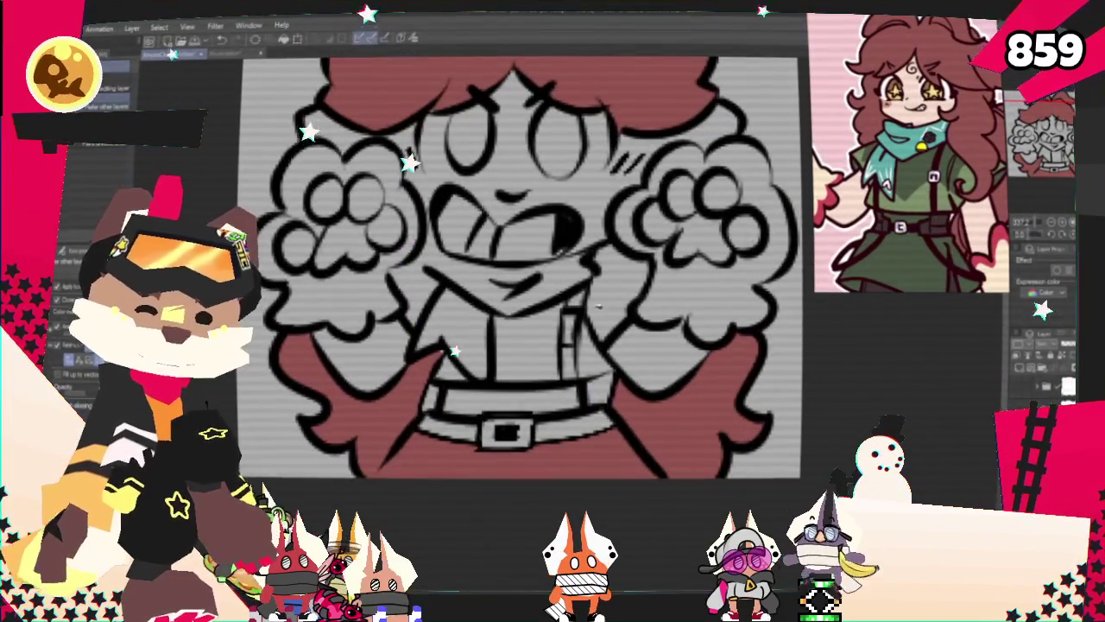
click(539, 354)
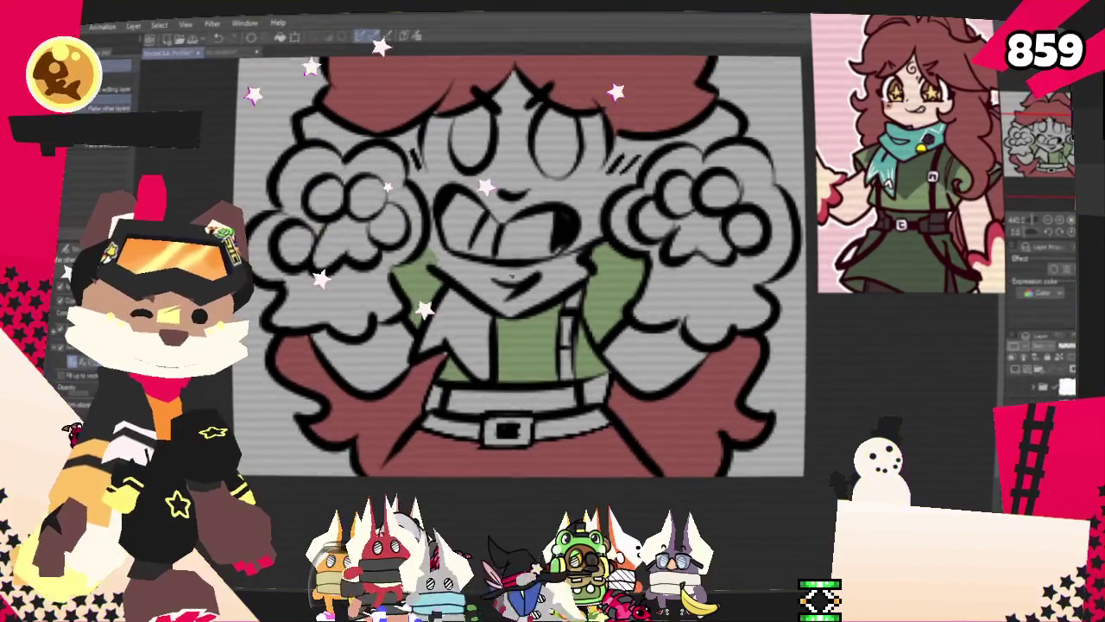
key(ctrl+minus)
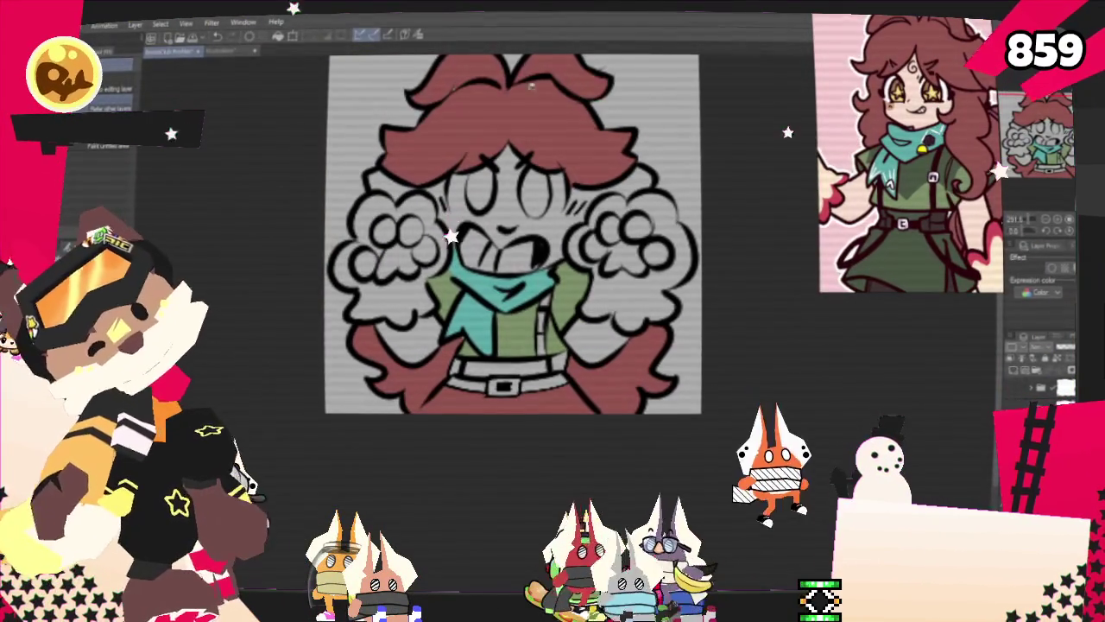
Sample the scarf colour from the reference and undo a mistaken green fill at lower left.
click(419, 39)
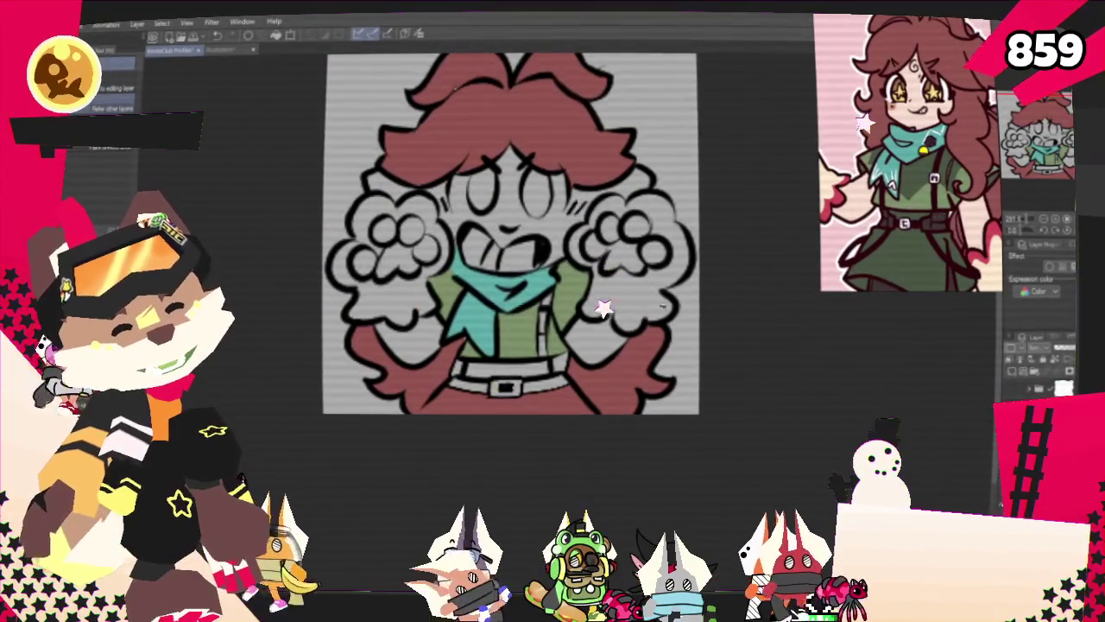
key(ctrl+plus)
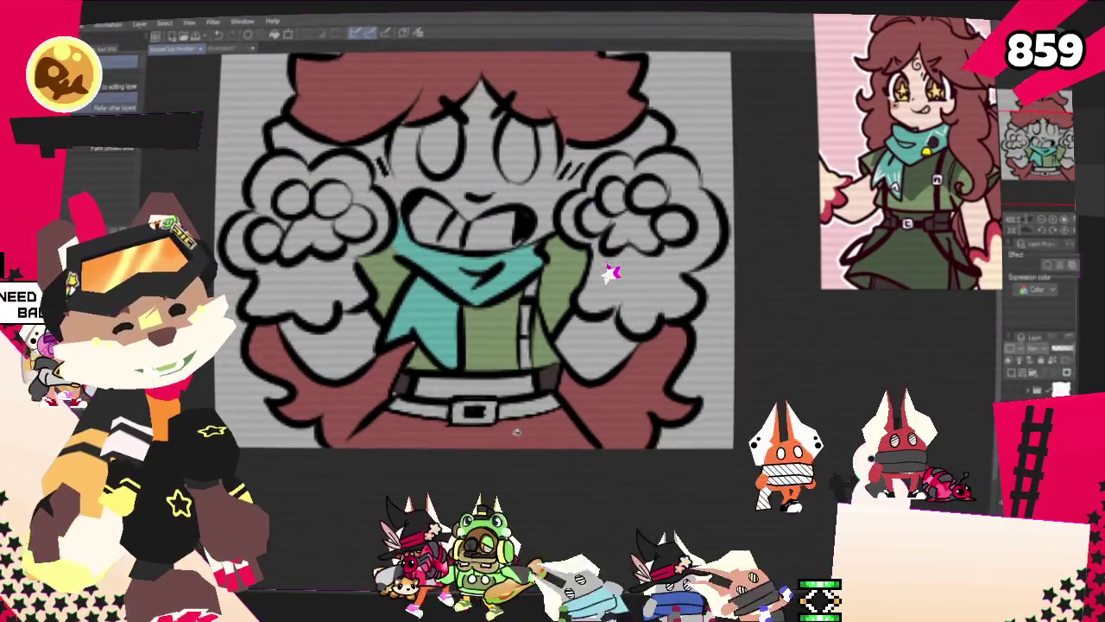
click(302, 398)
key(ctrl+z)
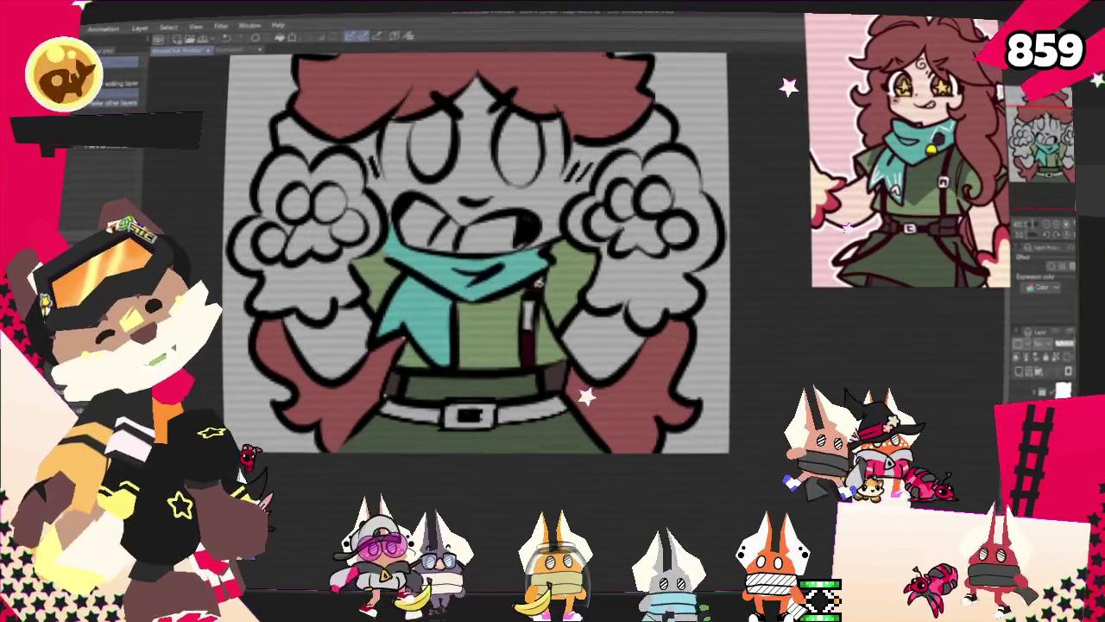
key(p)
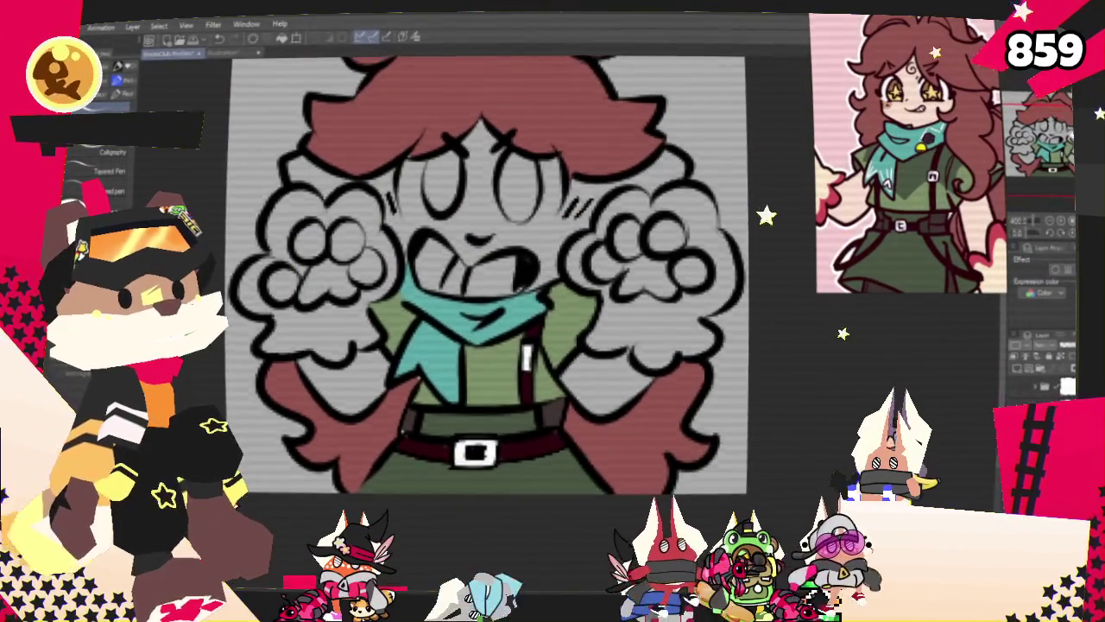
Pan the view and sample the belt's dark red from the reference image.
drag(441, 400, 413, 439)
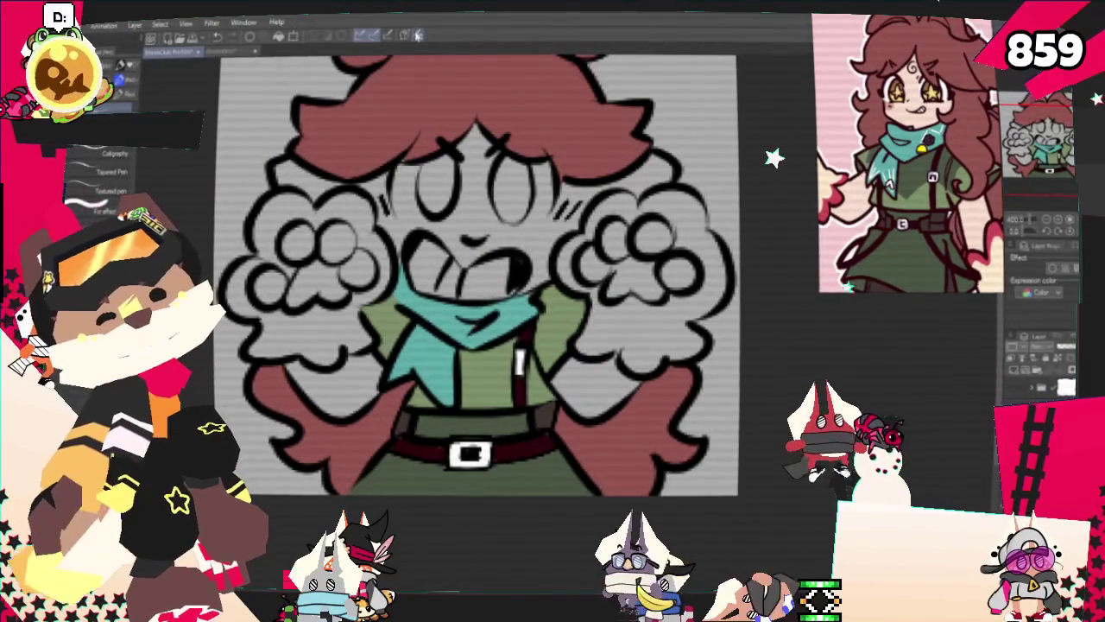
click(922, 148)
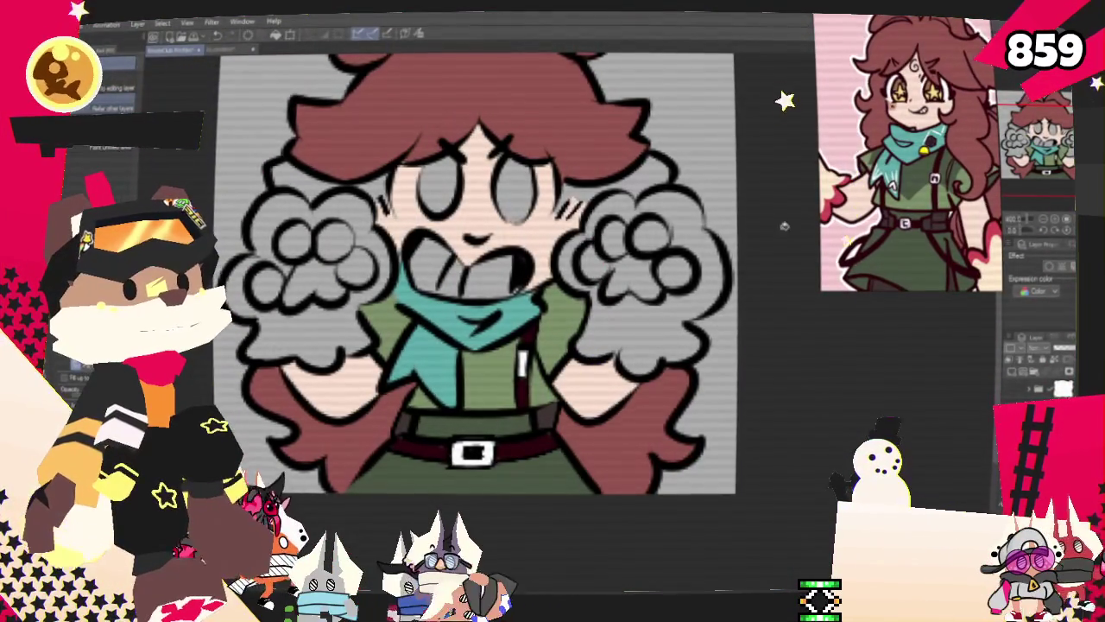
Switch to the pen brushes for painting the cream paws and brown pads.
key(p)
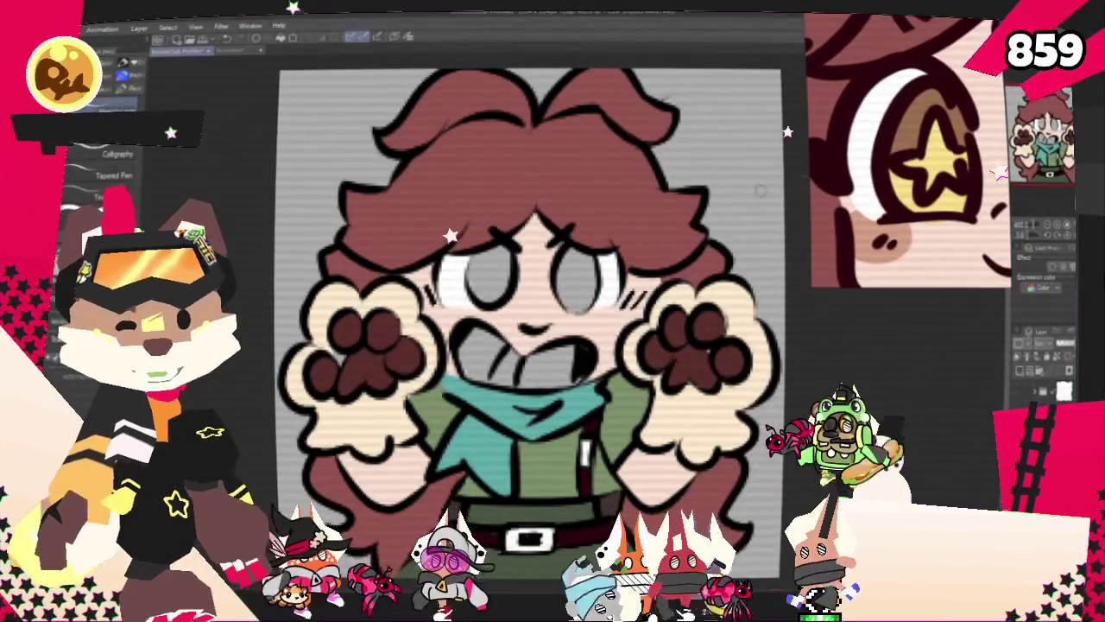
Fill both eyes brown and paint the right iris's lower half yellow, undoing the oversized stroke.
click(473, 274)
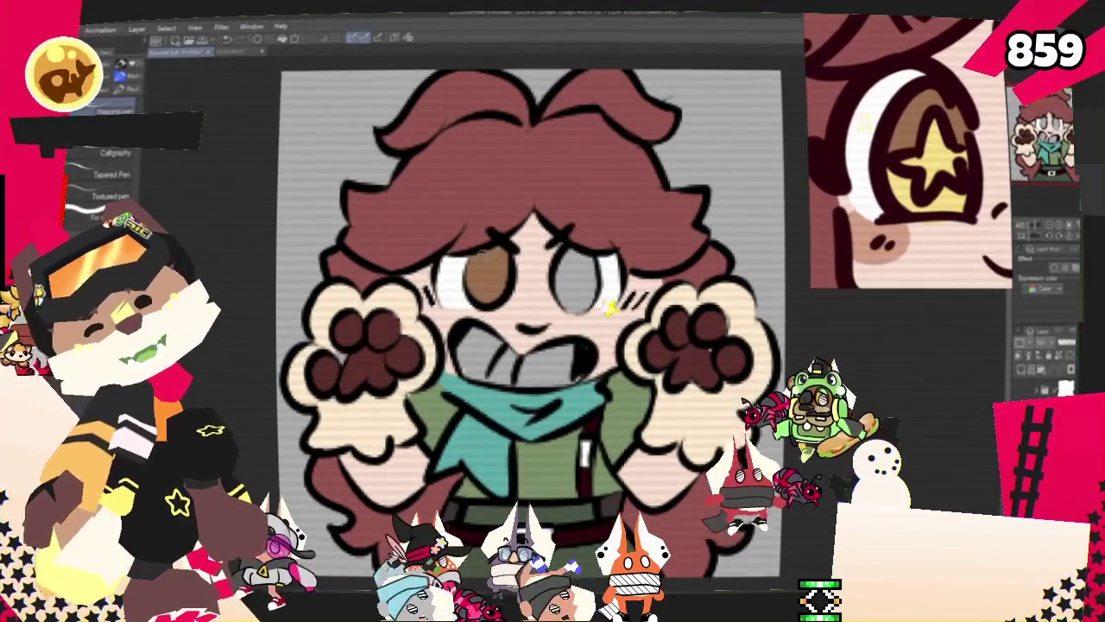
drag(565, 263, 568, 278)
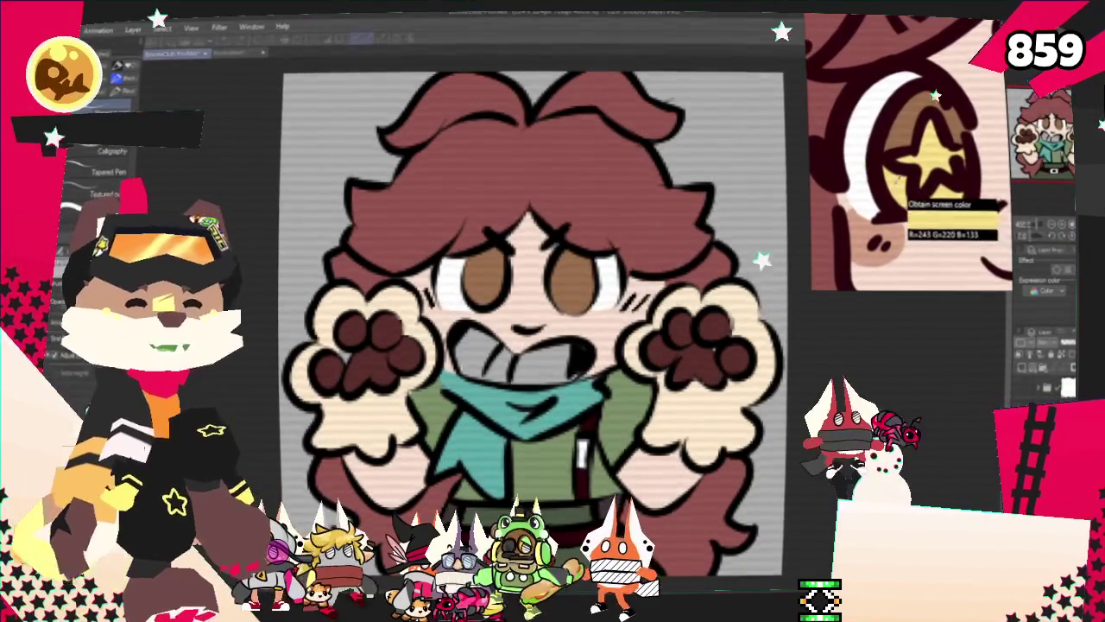
drag(566, 294, 595, 291)
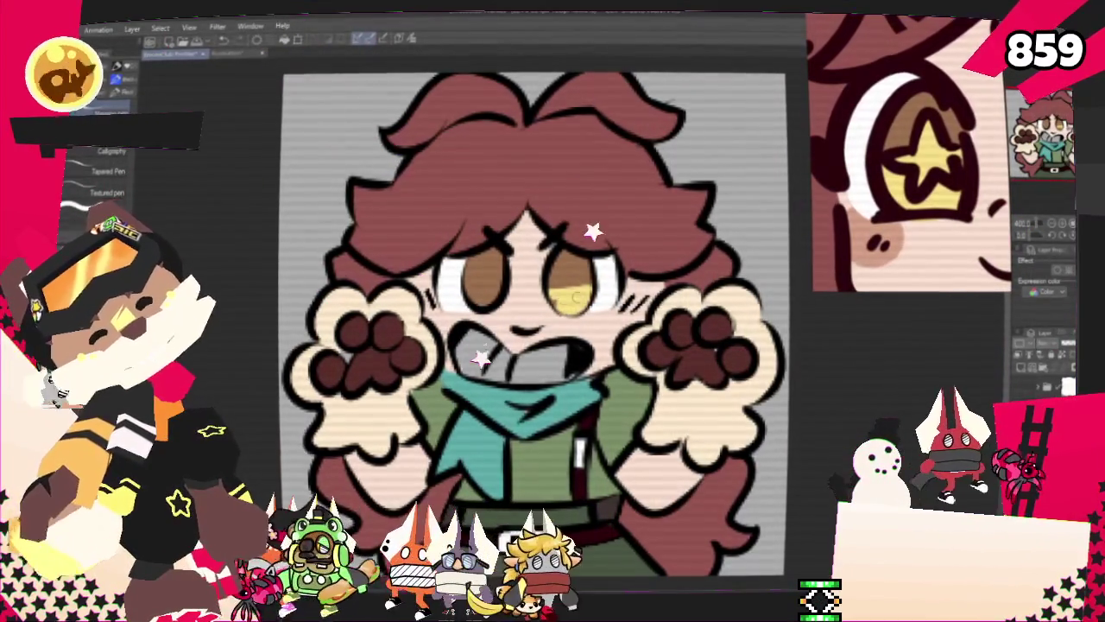
drag(570, 298, 594, 304)
key(ctrl+z)
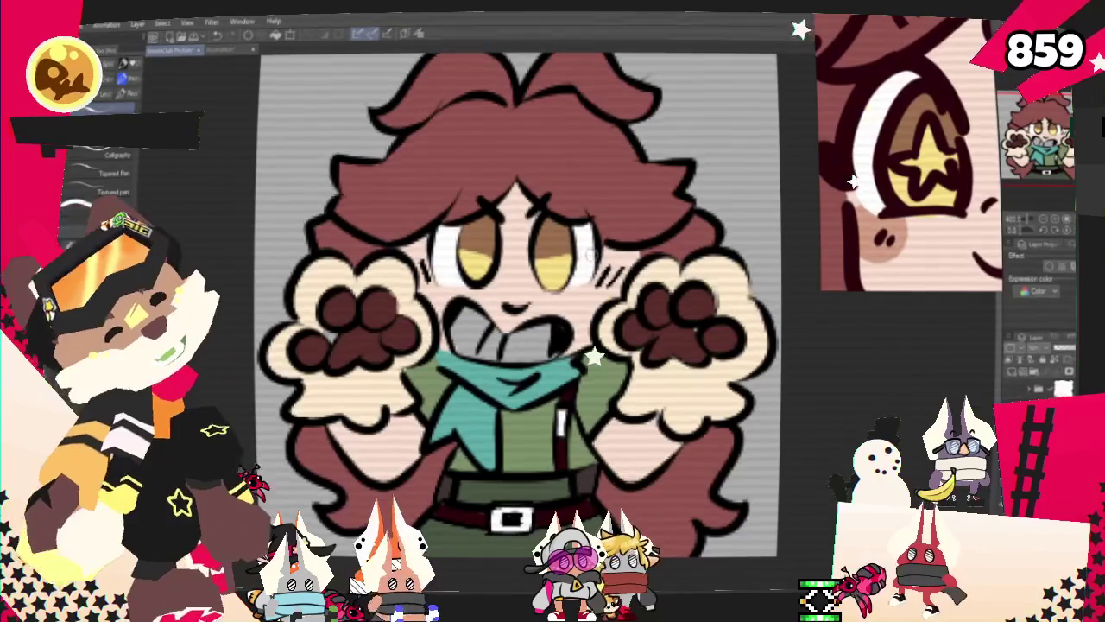
key(g)
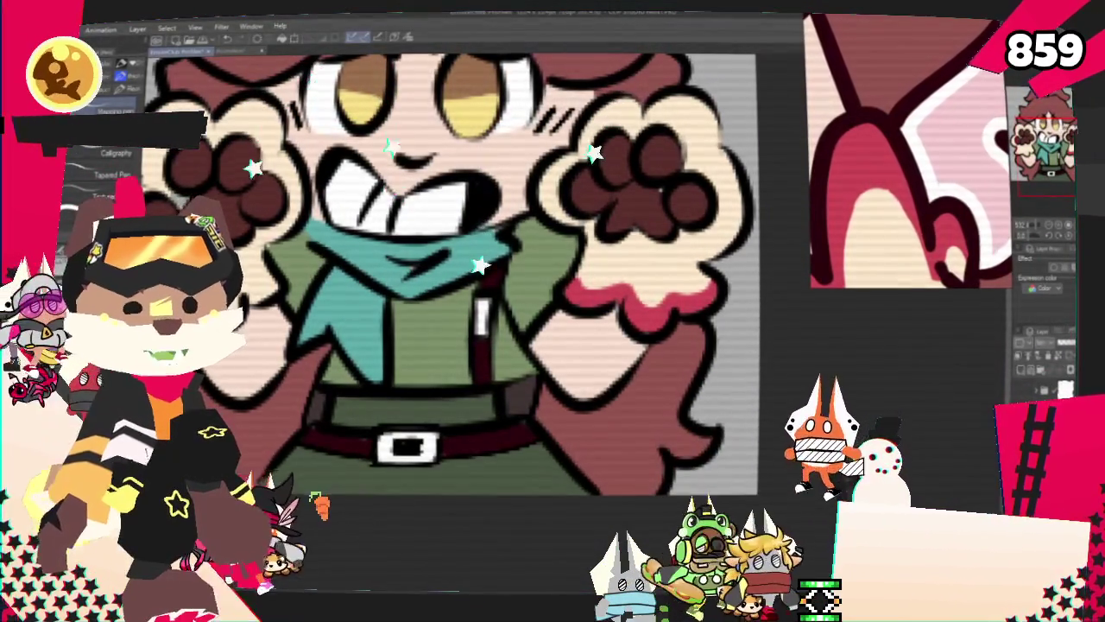
Zoom in on the paws and shade their bottom edges with a red stroke.
drag(612, 283, 786, 335)
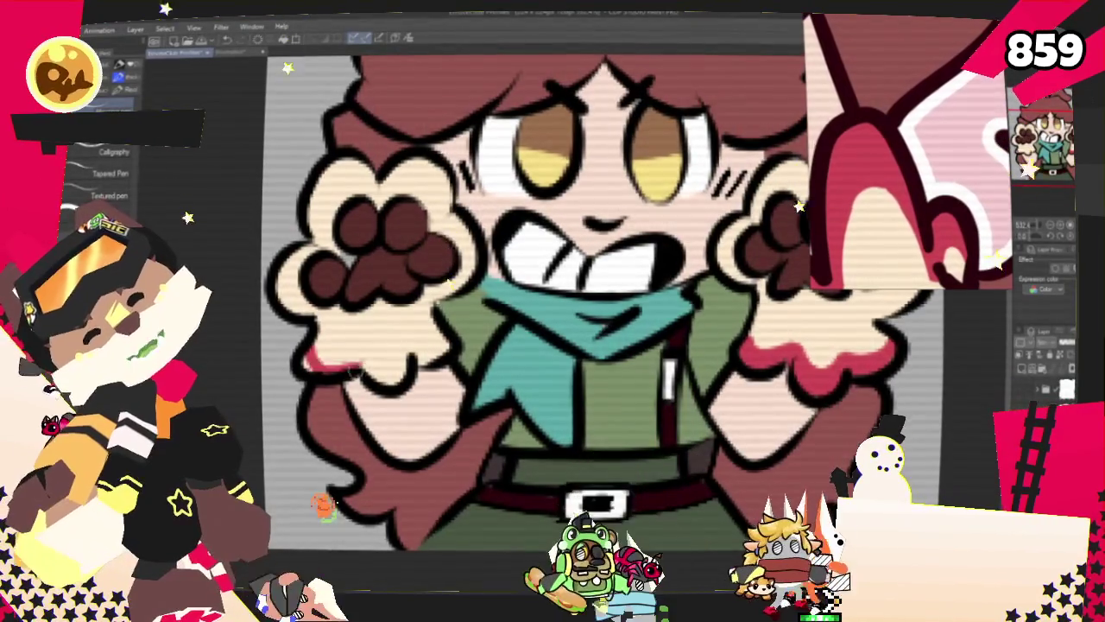
drag(311, 358, 401, 374)
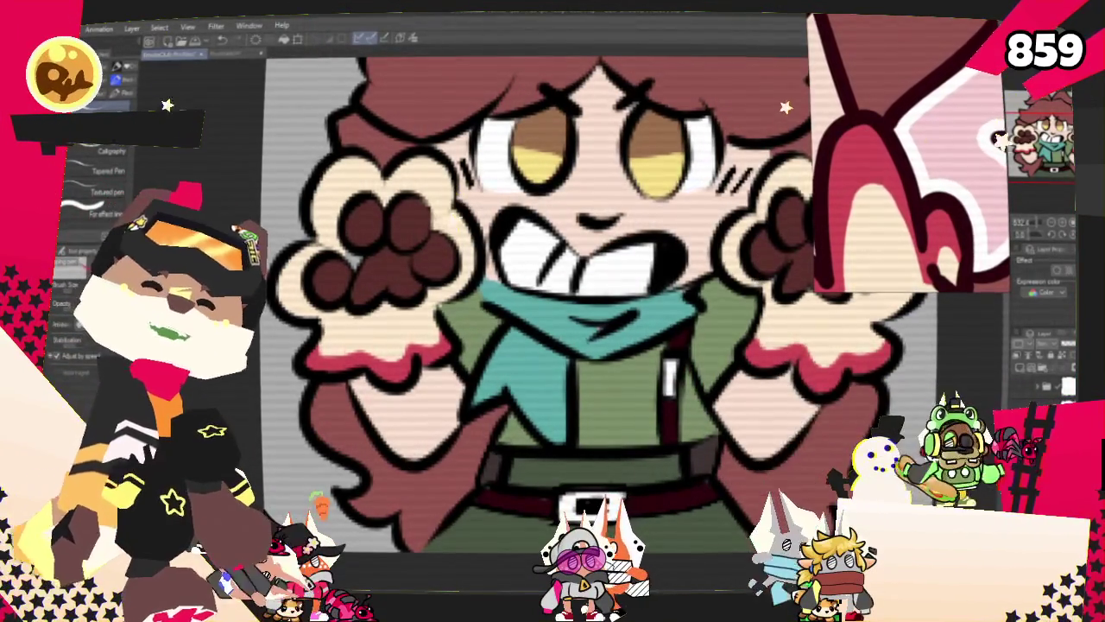
scroll(629, 321, down, 3)
scroll(629, 320, down, 2)
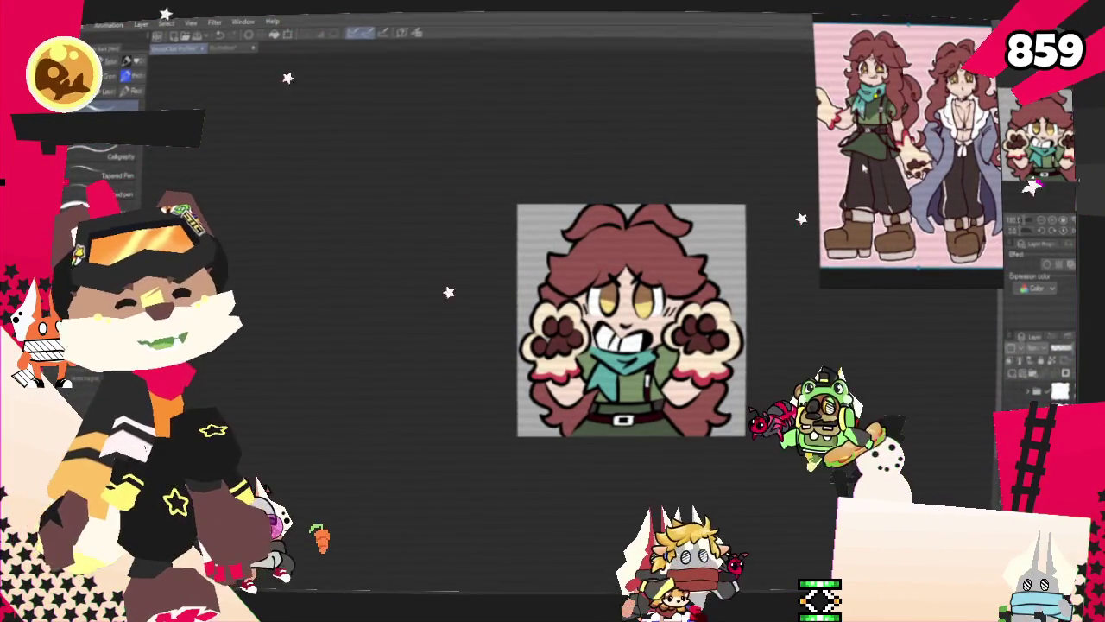
scroll(644, 328, up, 1)
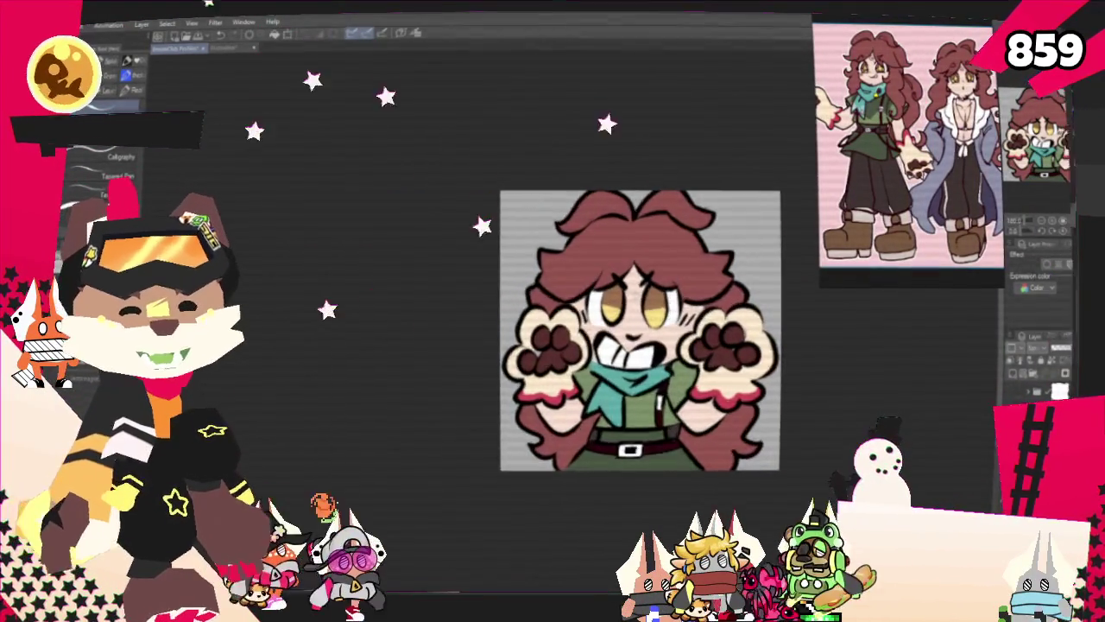
scroll(645, 328, up, 2)
scroll(644, 328, up, 2)
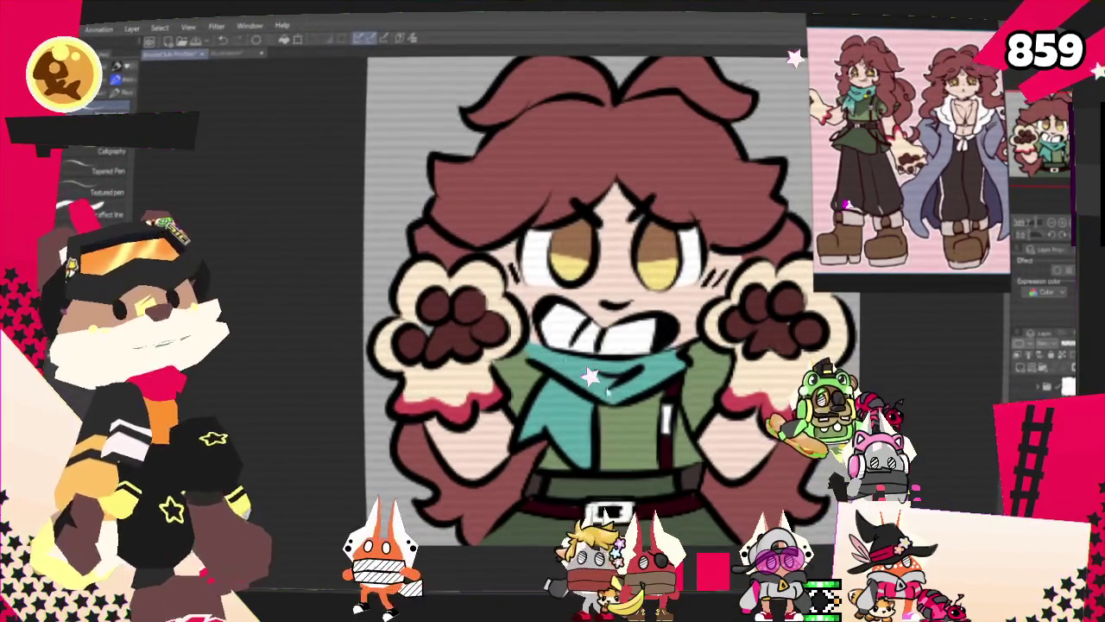
Mirror the view to check the drawing, then paint a pink highlight on the hair's right side.
scroll(504, 275, up, 2)
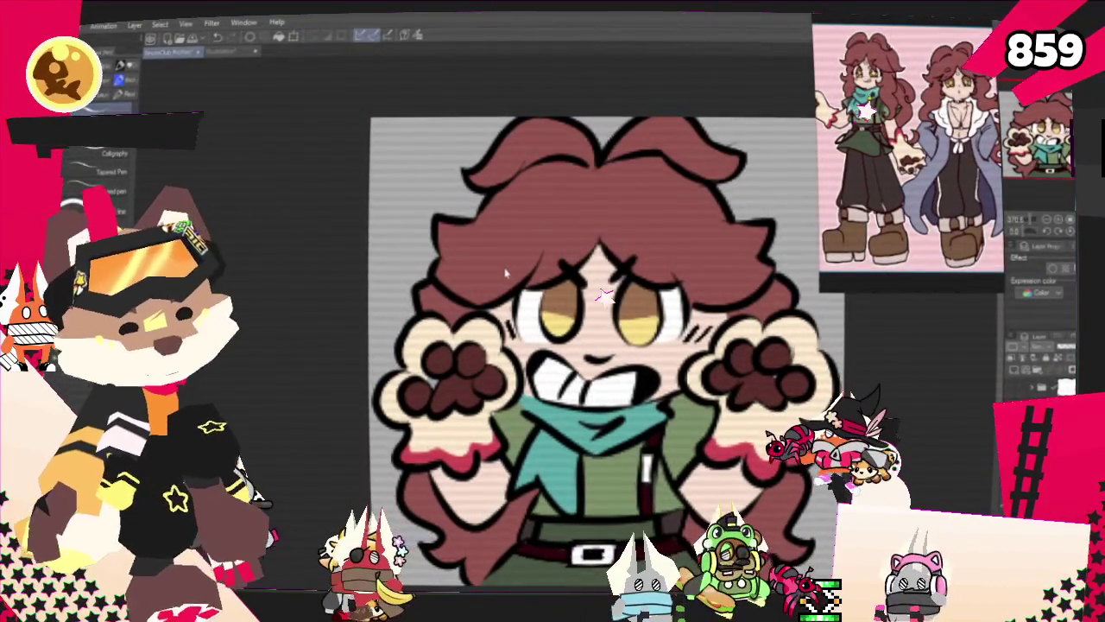
click(1062, 222)
scroll(605, 328, up, 2)
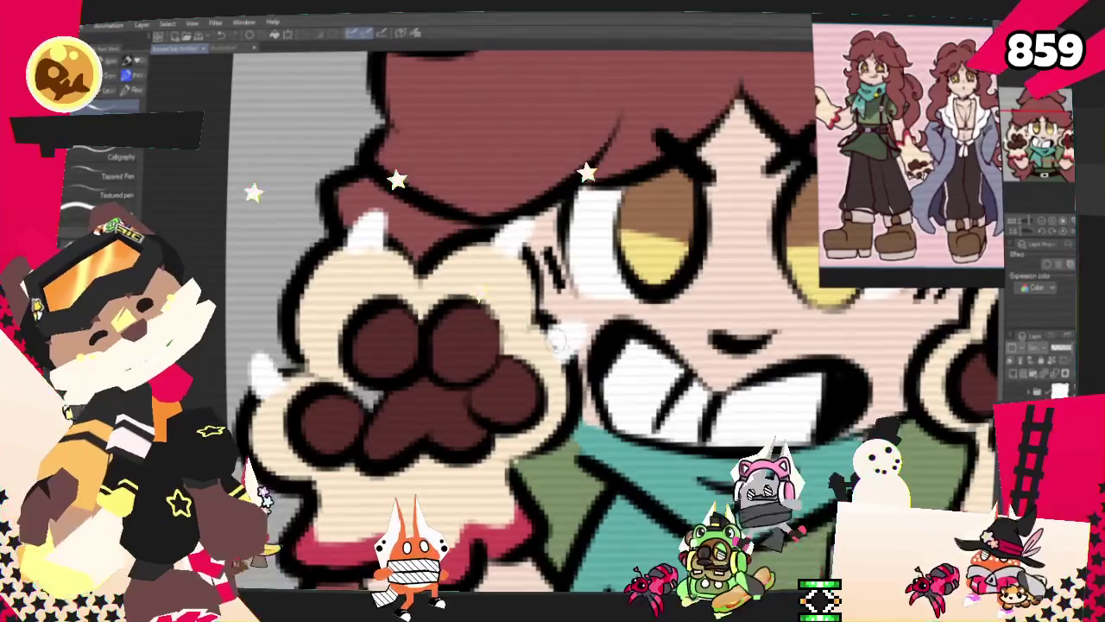
key(h)
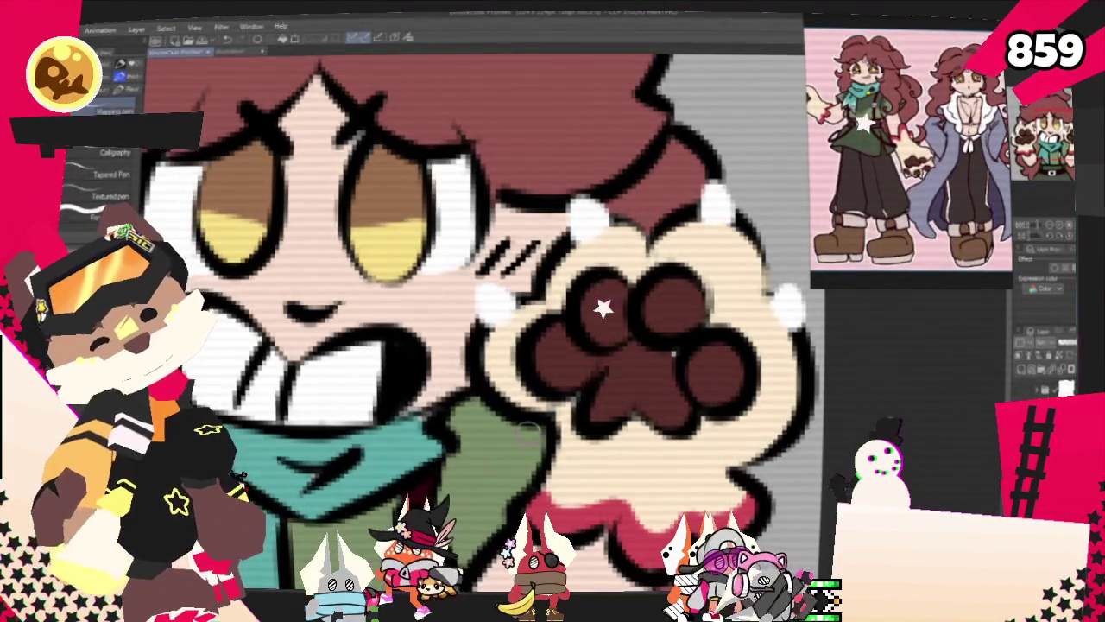
scroll(637, 102, down, 3)
scroll(518, 216, down, 3)
scroll(453, 300, up, 1)
scroll(453, 300, up, 1)
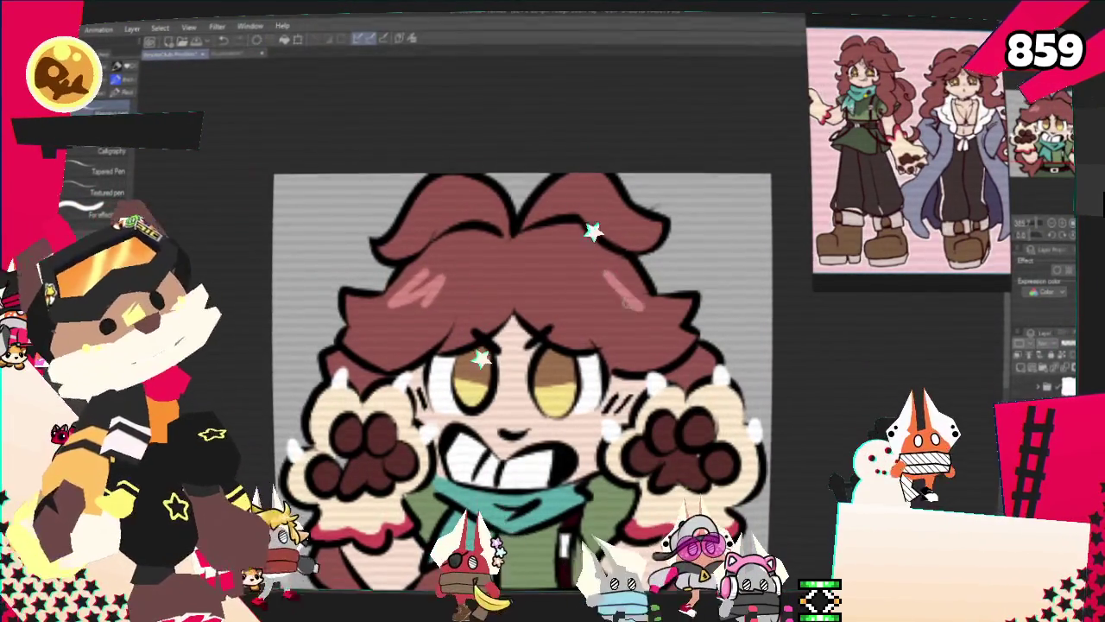
mouse_move(617, 273)
mouse_down()
mouse_move(634, 295)
mouse_move(599, 297)
mouse_up()
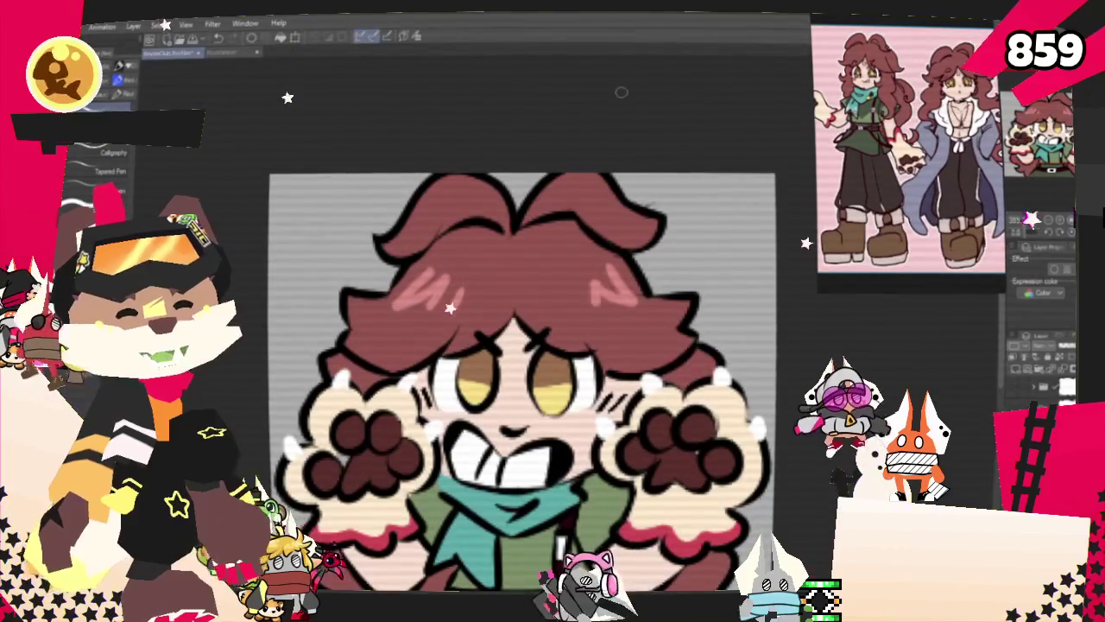
drag(622, 92, 571, 108)
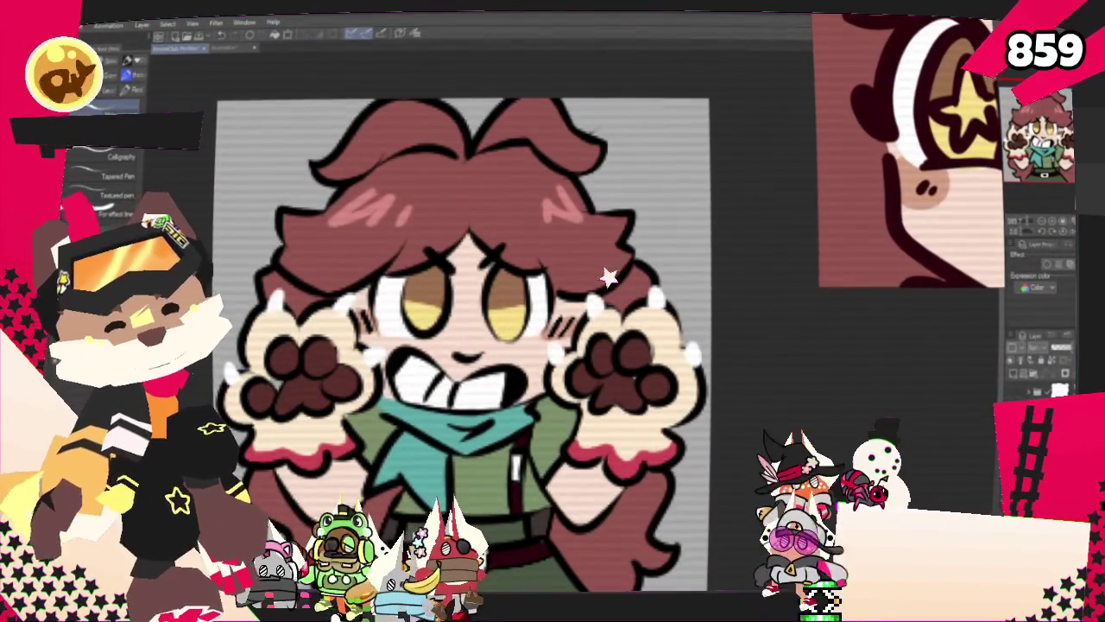
scroll(448, 204, down, 3)
scroll(431, 207, up, 1)
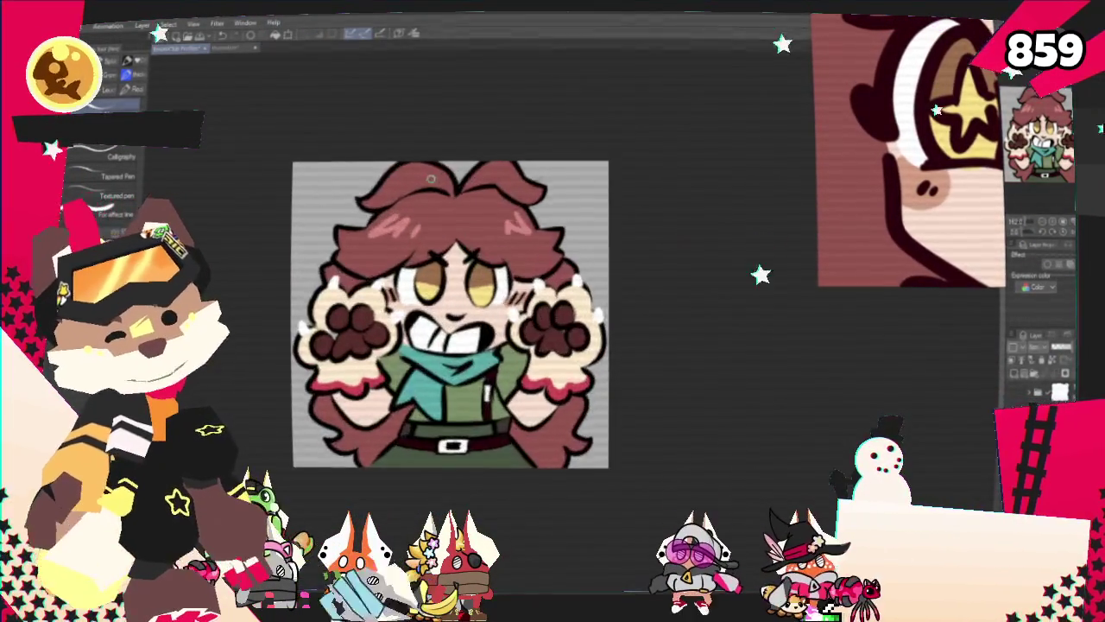
scroll(390, 215, up, 4)
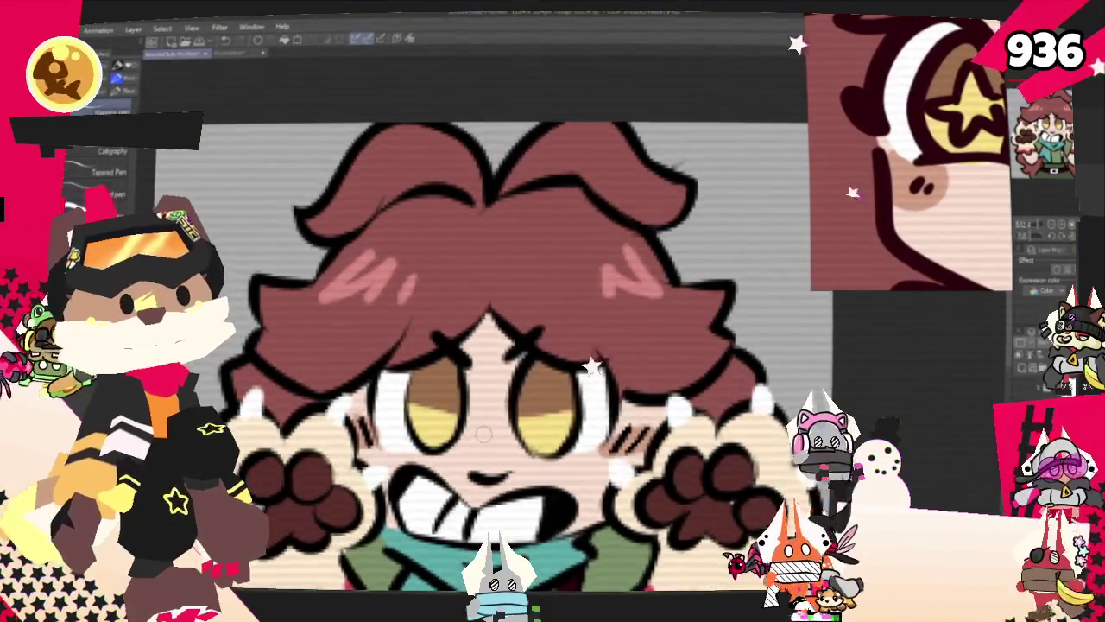
scroll(481, 432, down, 3)
scroll(585, 256, up, 1)
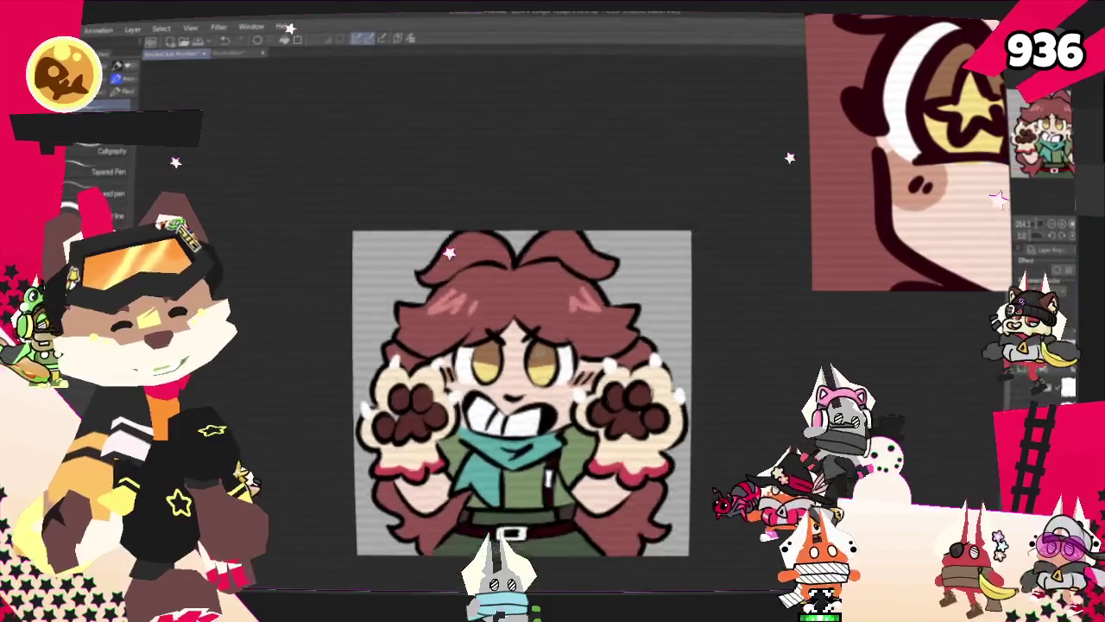
scroll(585, 256, up, 1)
scroll(586, 256, up, 2)
scroll(585, 256, down, 1)
scroll(585, 256, up, 2)
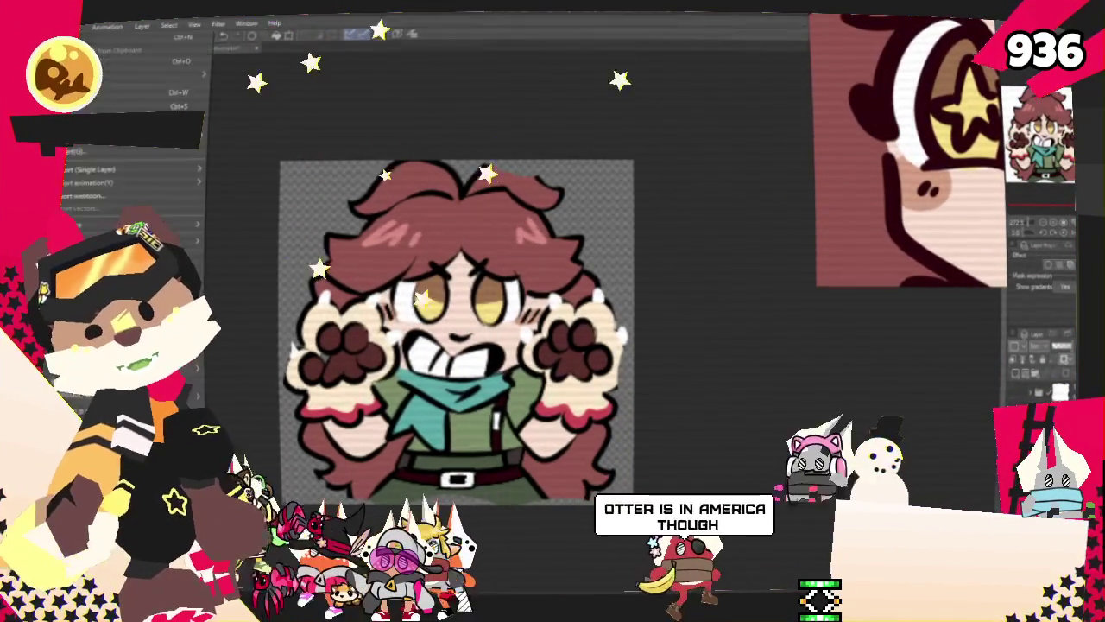
Export the canvas via File > Export (Single Layer) as an image saved in the 2025 folder.
click(65, 26)
mouse_move(130, 170)
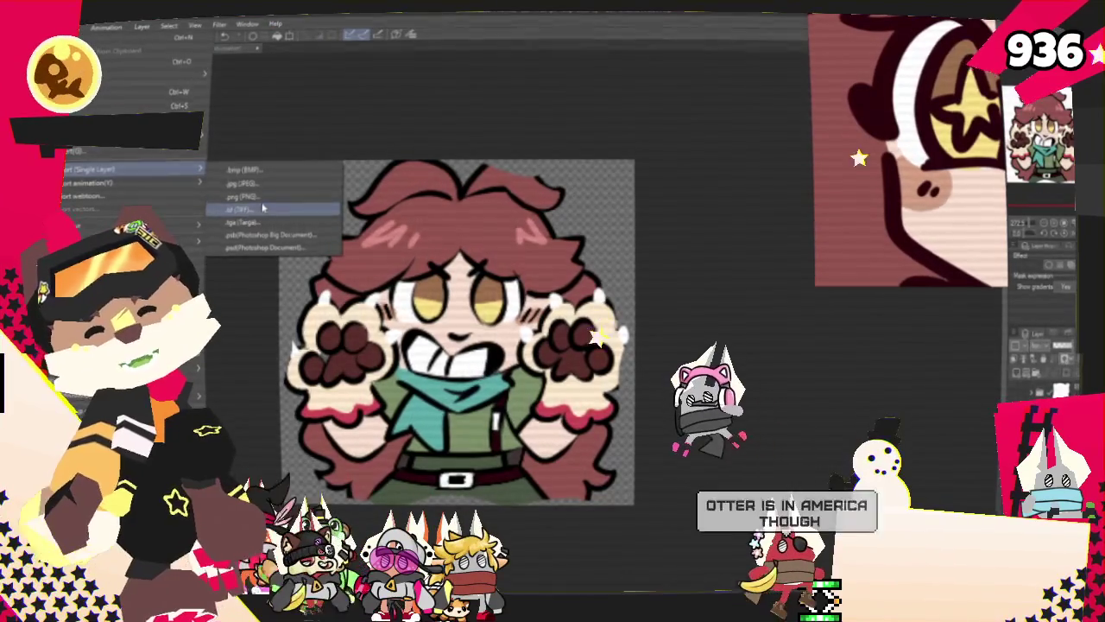
click(258, 213)
scroll(442, 362, down, 10)
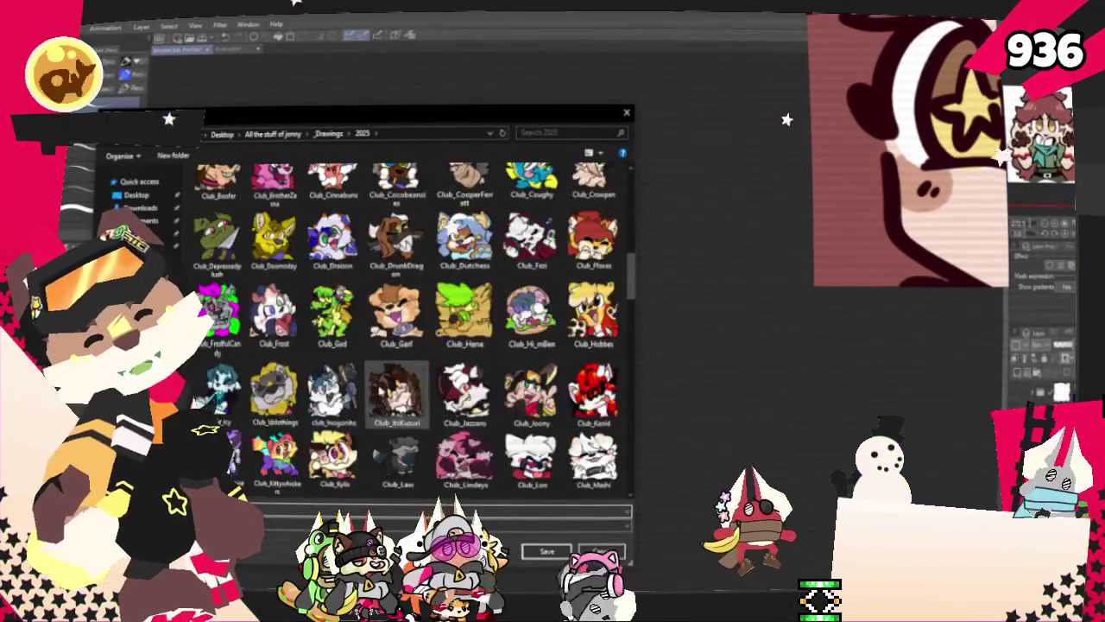
scroll(349, 360, down, 5)
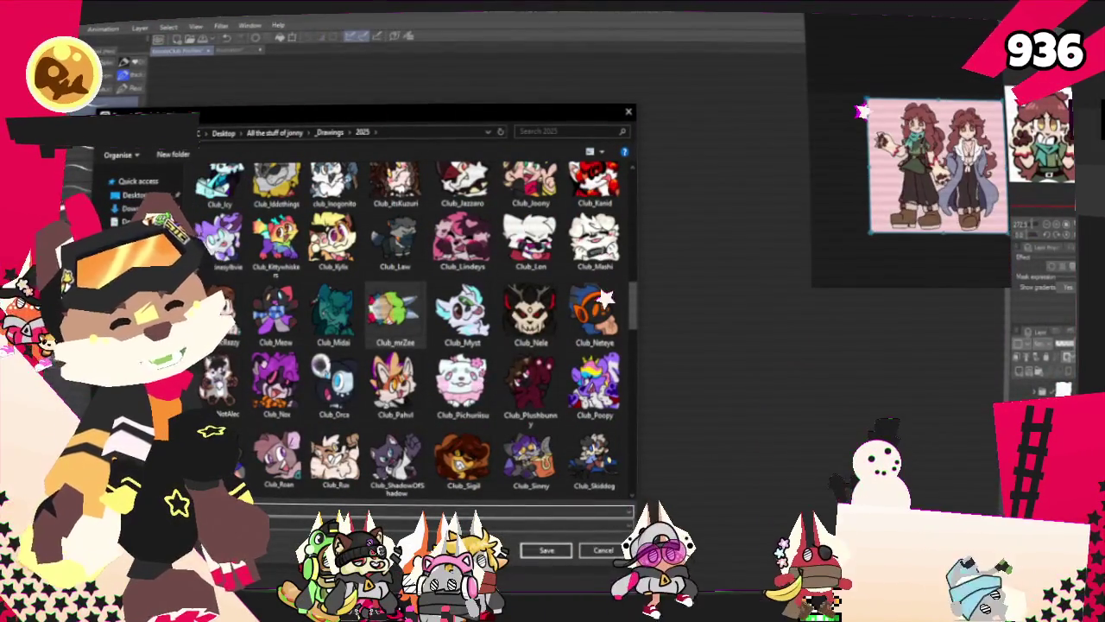
click(629, 511)
key(Escape)
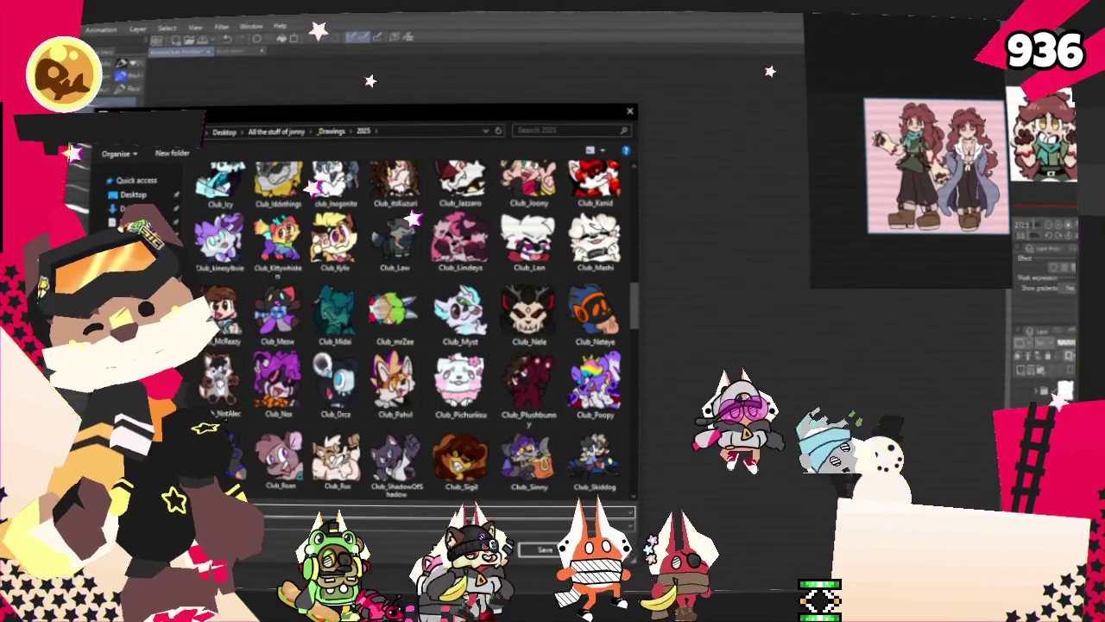
key(Return)
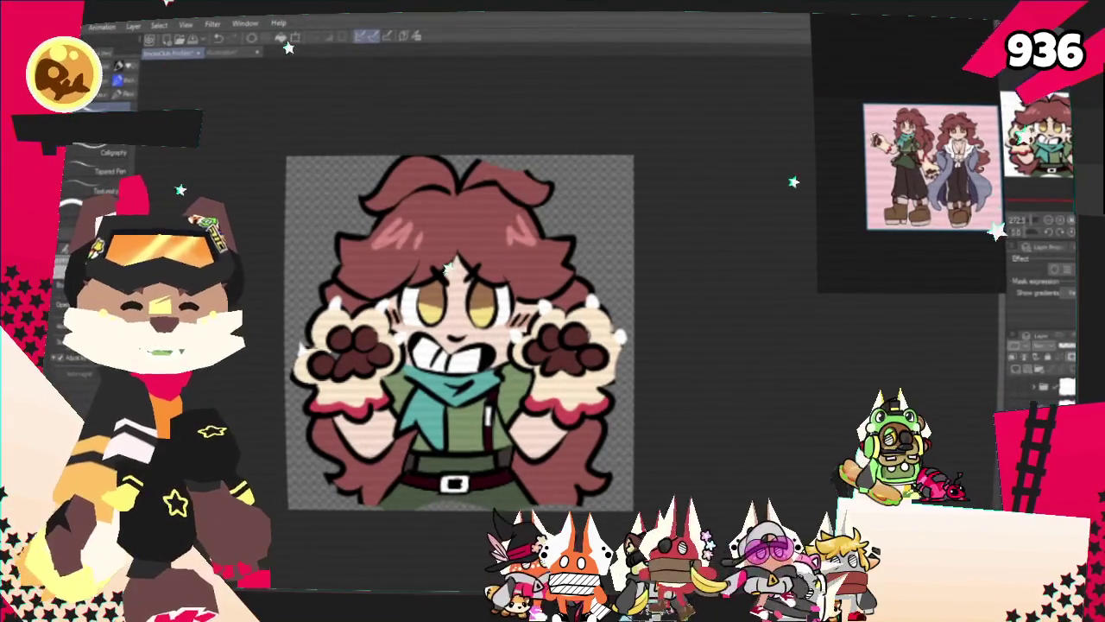
Load the cat reference sheet into the Sub View, zoom it, and clear the old artwork.
drag(290, 113, 941, 126)
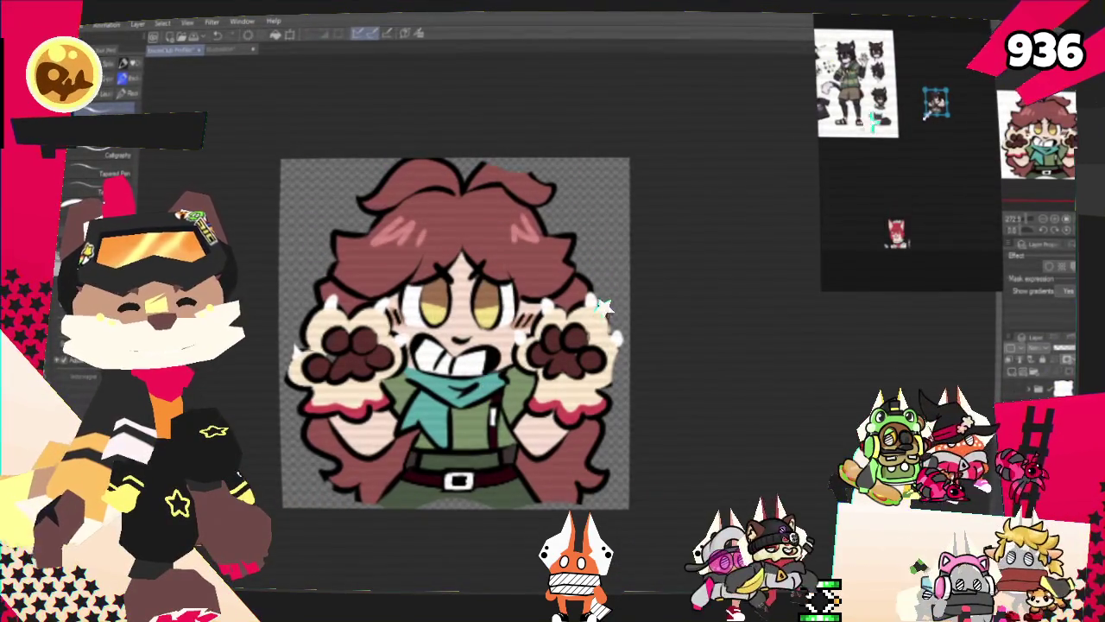
scroll(929, 121, down, 2)
scroll(898, 99, up, 3)
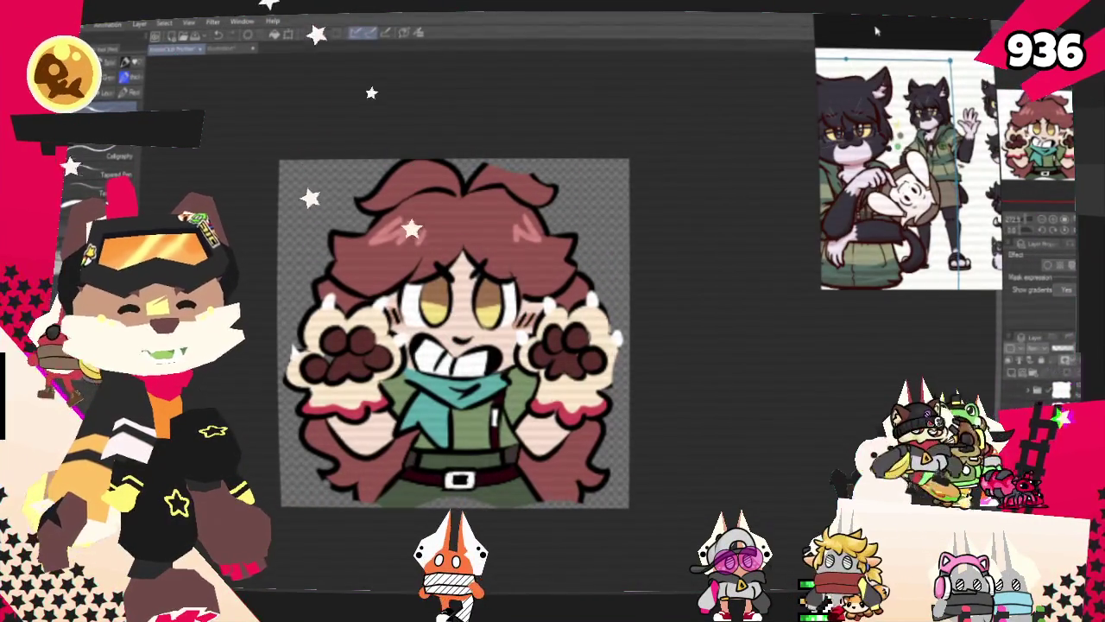
scroll(911, 168, down, 2)
scroll(911, 169, up, 3)
scroll(587, 205, down, 1)
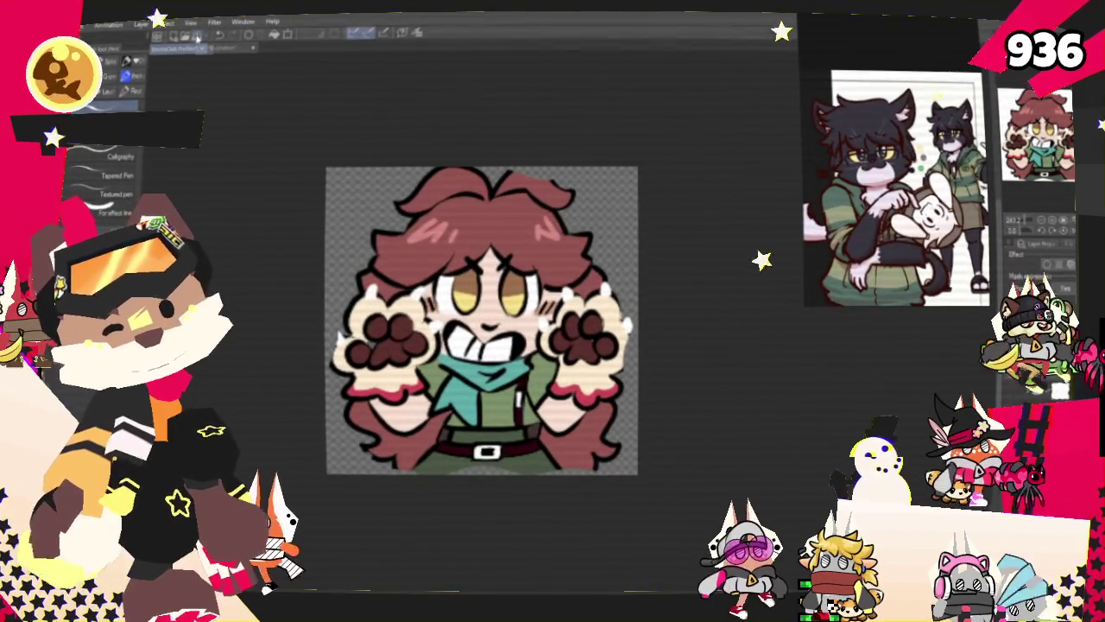
scroll(640, 275, down, 1)
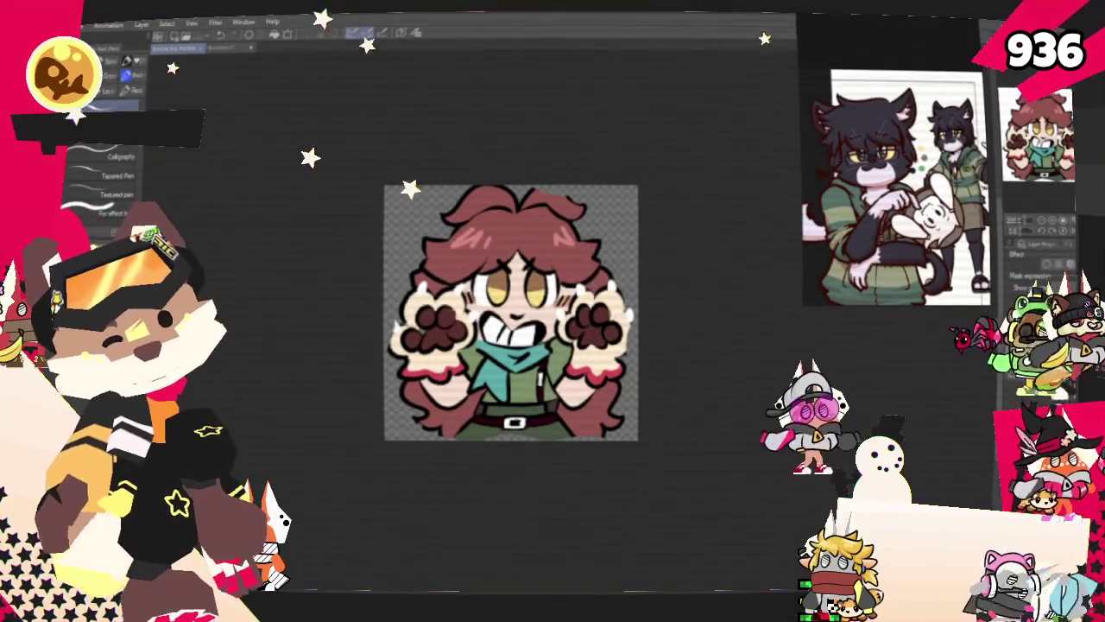
key(Delete)
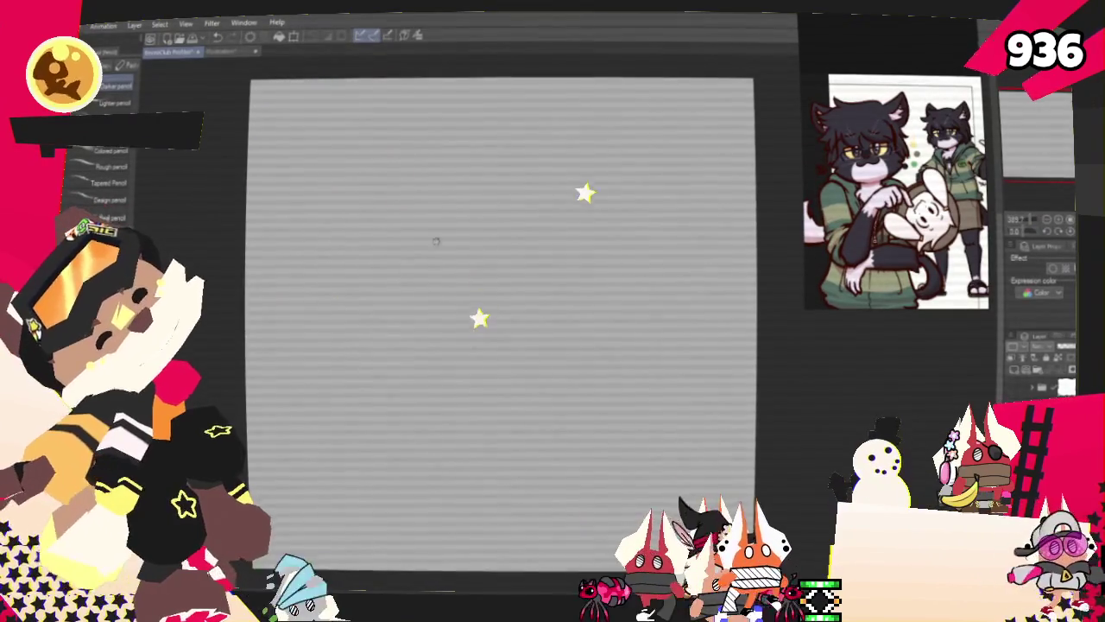
Draw the first stroke of the cat's head circle on the blank canvas.
mouse_move(518, 194)
mouse_down()
mouse_move(592, 255)
mouse_move(506, 390)
mouse_up()
Close the head circle in pencil and rough out the cap with loose strokes above it.
drag(553, 363, 419, 367)
drag(399, 265, 435, 380)
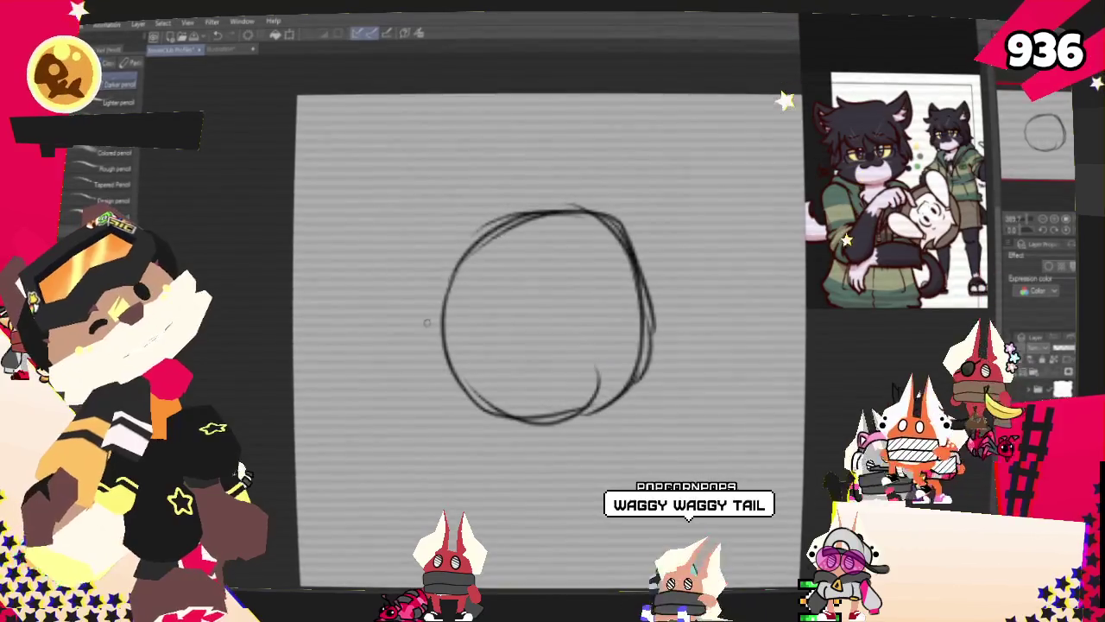
drag(354, 270, 427, 322)
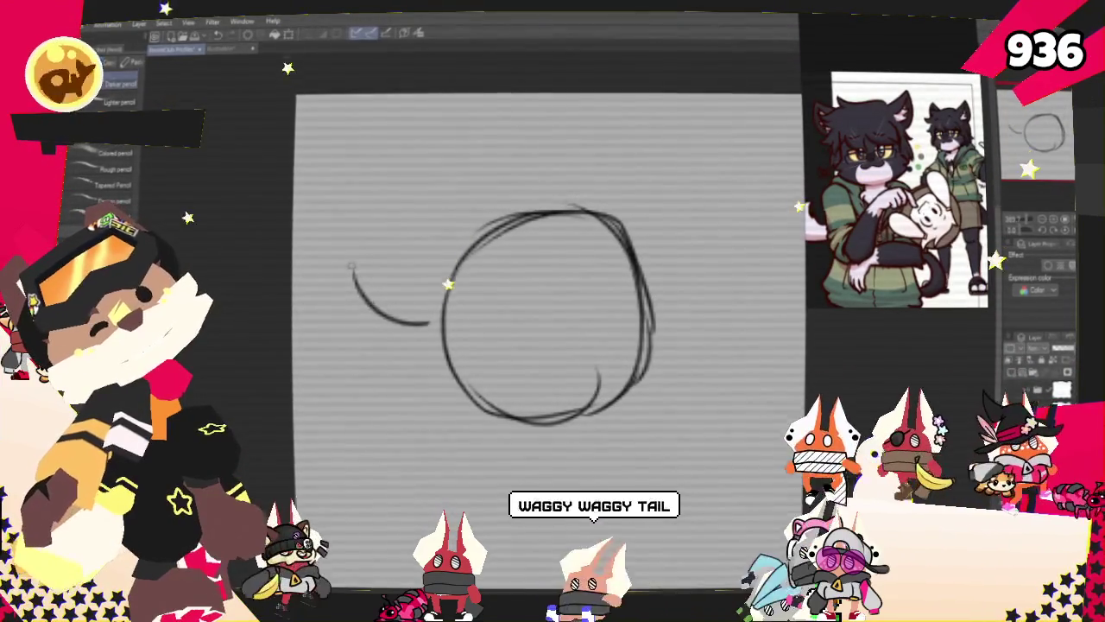
mouse_move(359, 294)
mouse_down()
mouse_move(540, 173)
mouse_move(625, 183)
mouse_up()
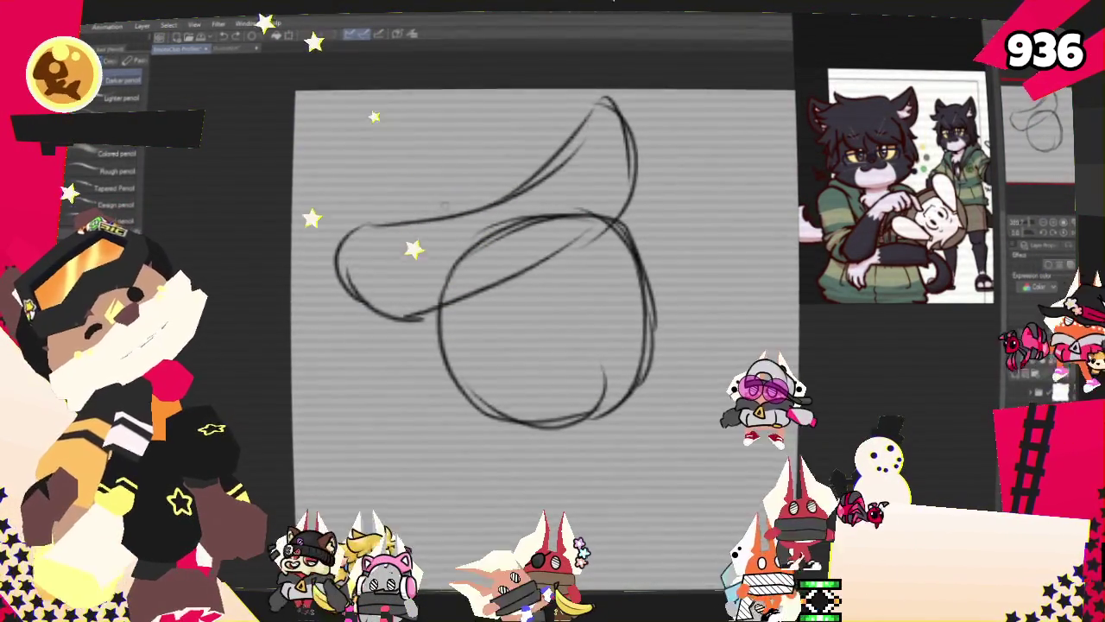
drag(304, 157, 453, 220)
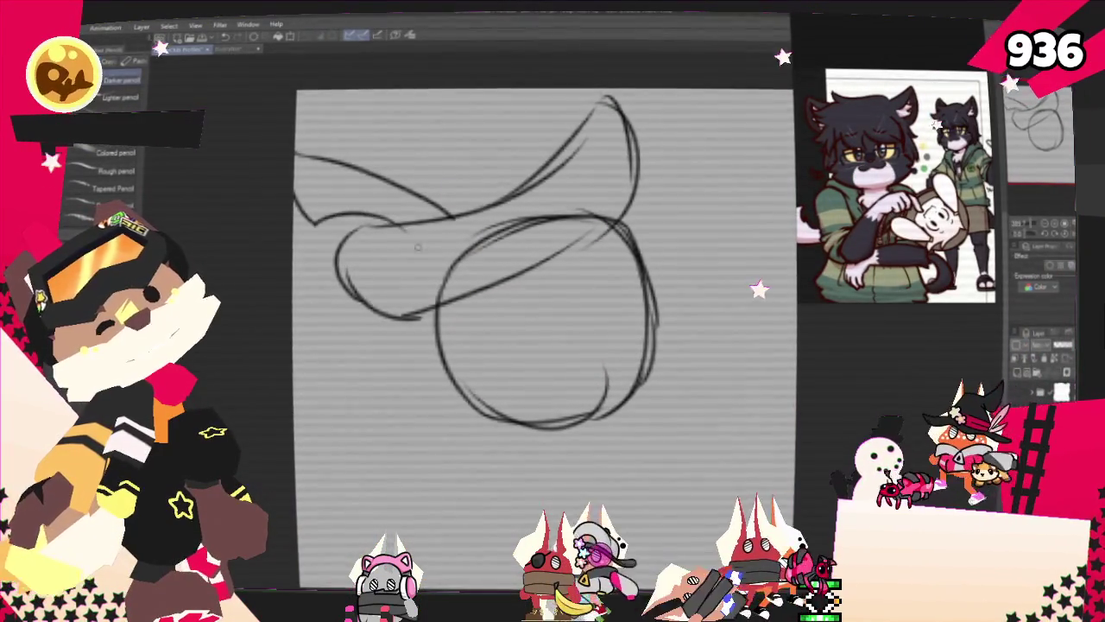
drag(296, 218, 415, 211)
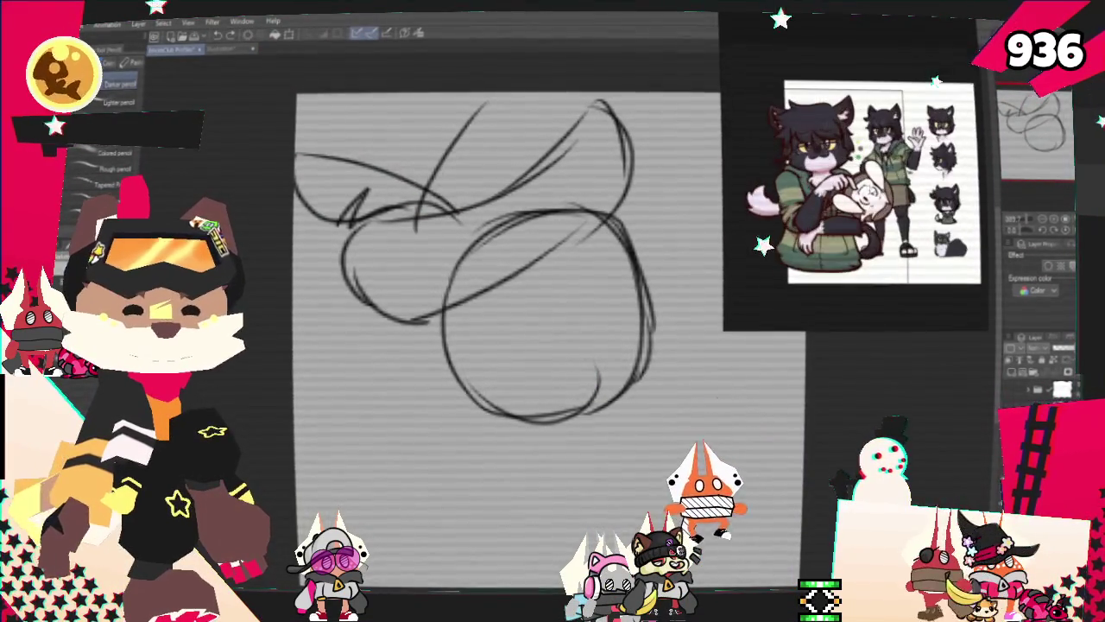
key(ctrl+plus)
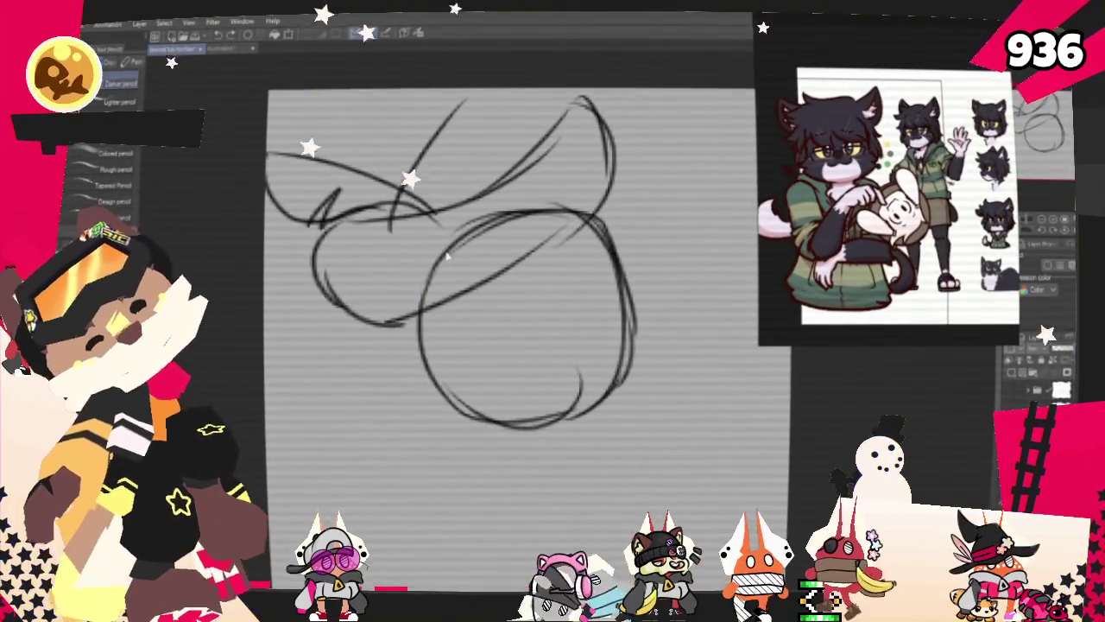
Erase the upper cap strokes and stray lines at the top right.
key(p)
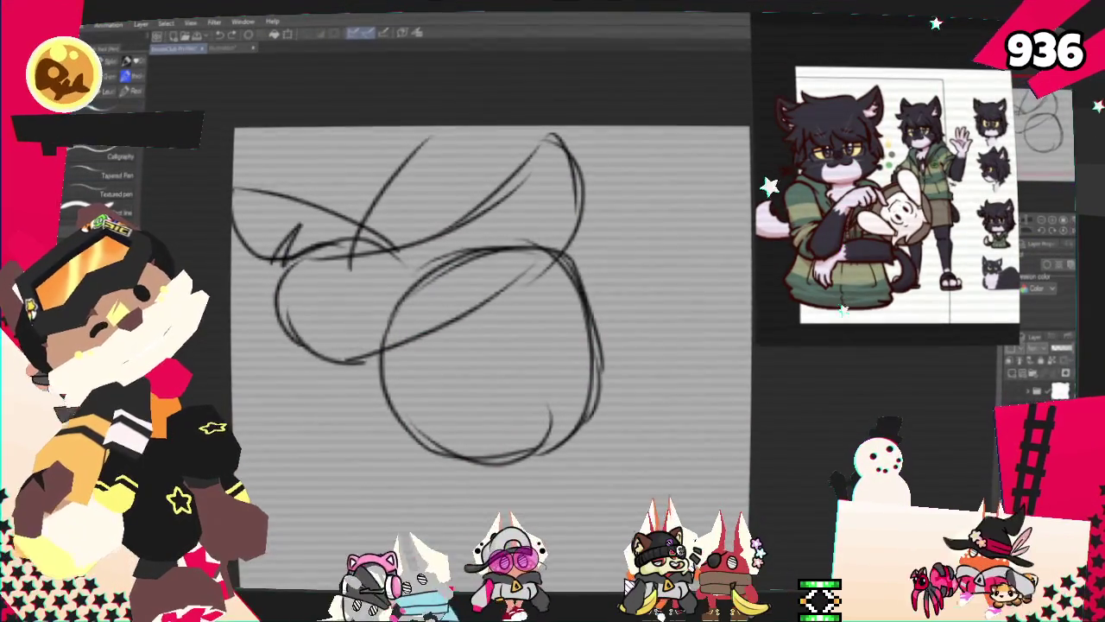
mouse_move(359, 270)
mouse_down()
mouse_move(491, 191)
mouse_move(367, 334)
mouse_up()
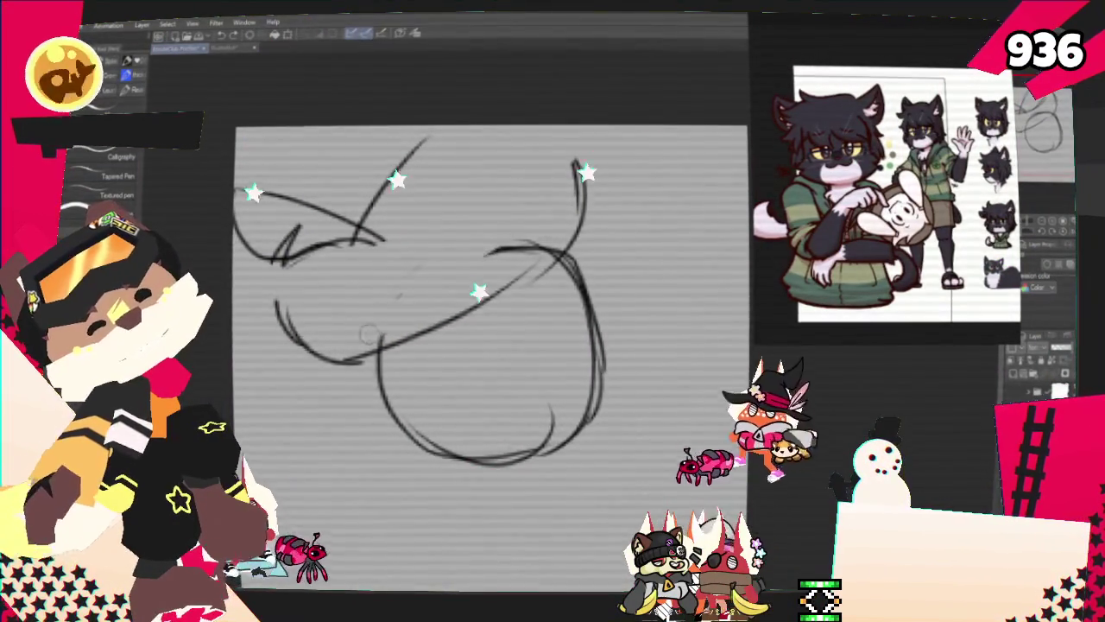
drag(537, 218, 402, 316)
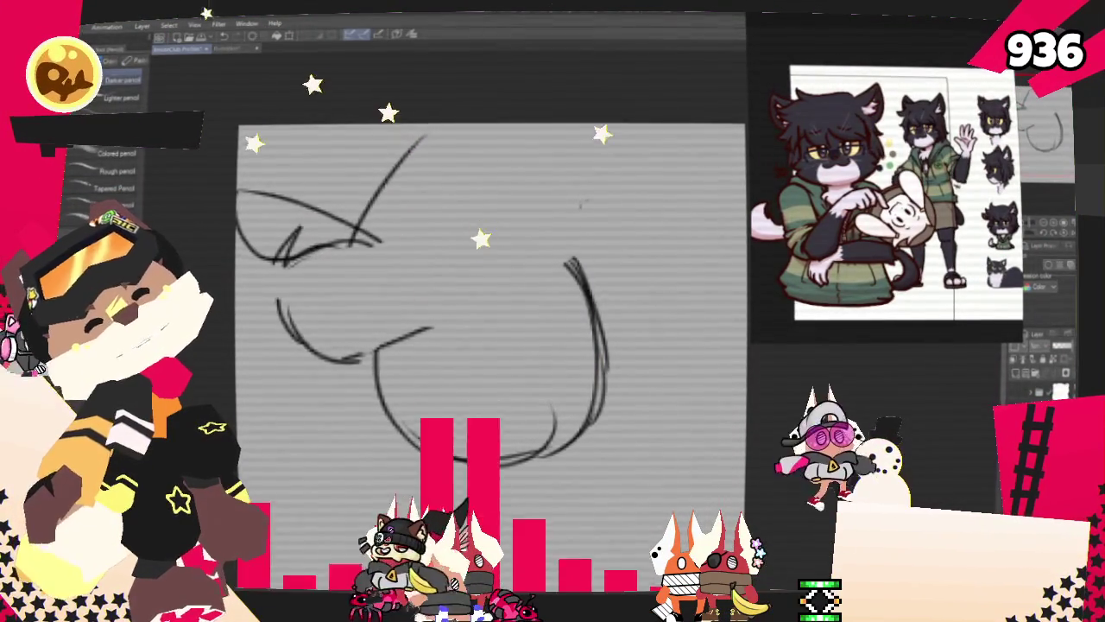
Redraw the cap as a broad arc with a downward right edge, undoing the last stroke.
drag(272, 281, 354, 364)
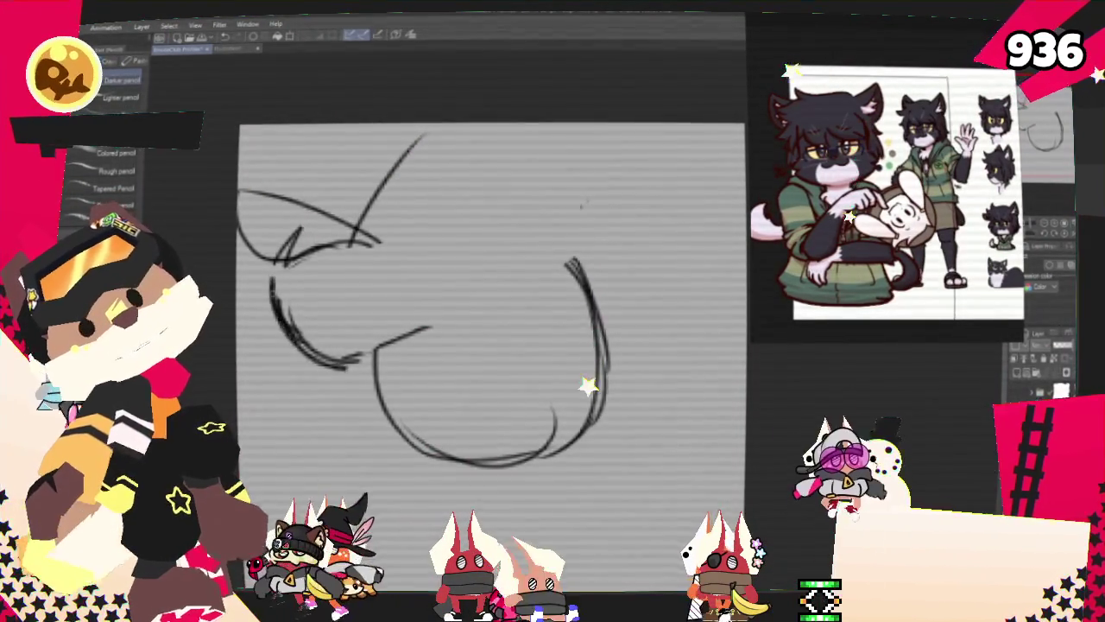
drag(407, 143, 362, 243)
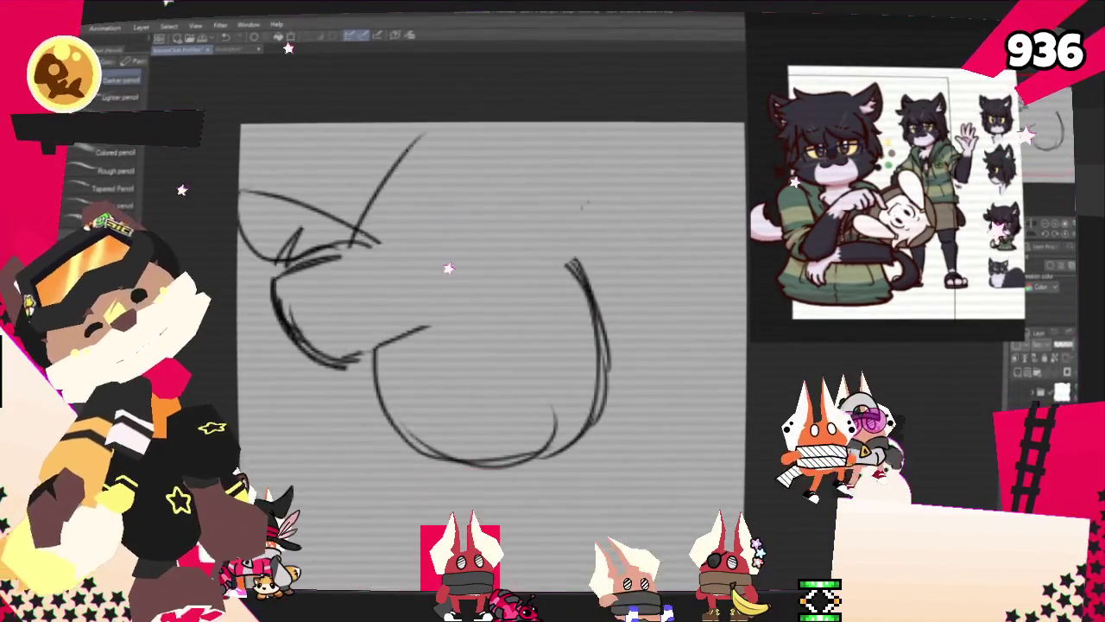
drag(391, 165, 634, 250)
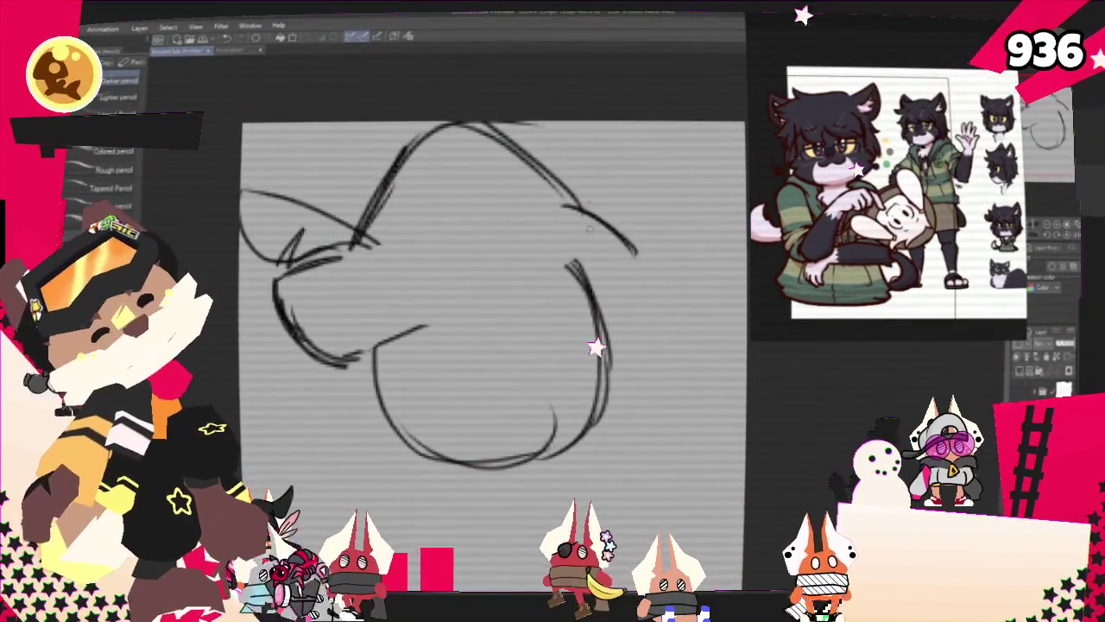
drag(621, 229, 643, 298)
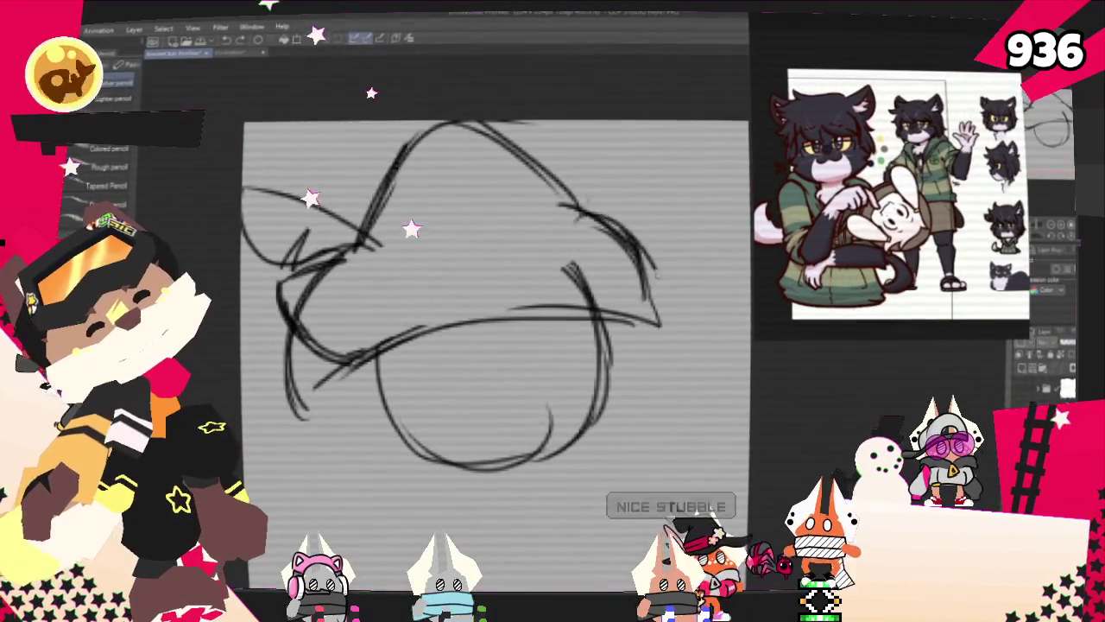
drag(605, 212, 674, 327)
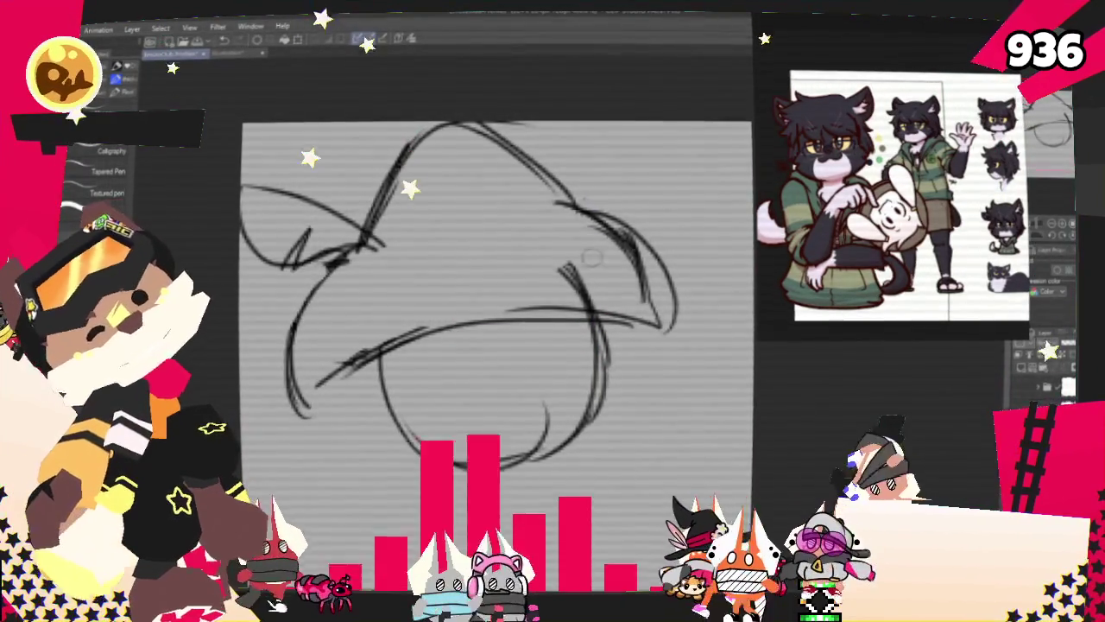
key(ctrl+z)
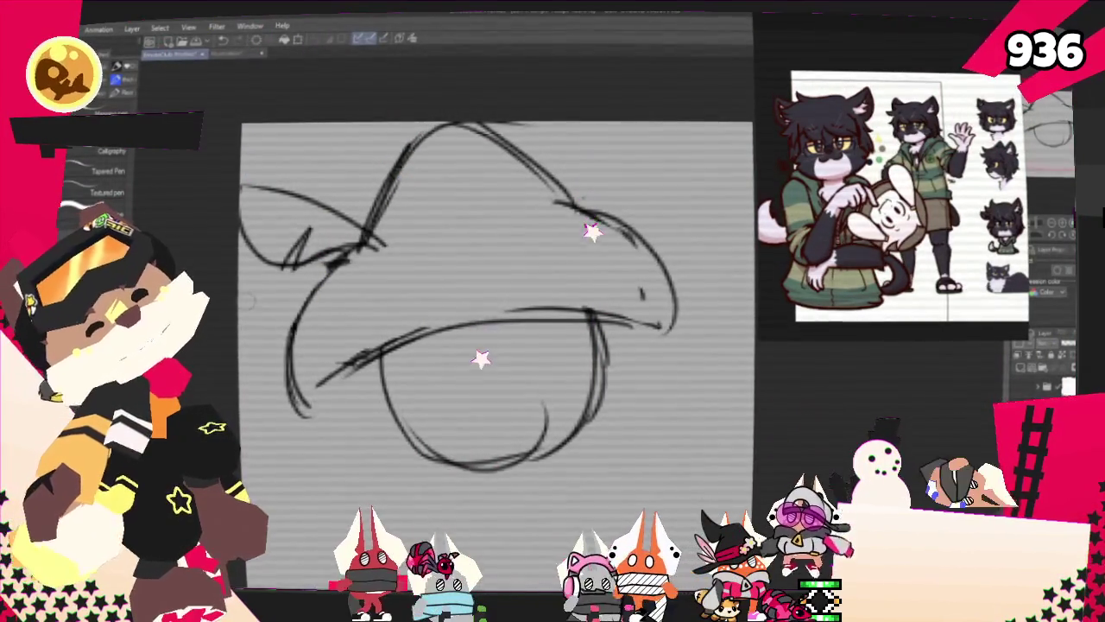
Return to the pencil and add a short stroke at the sketch's lower left.
key(p)
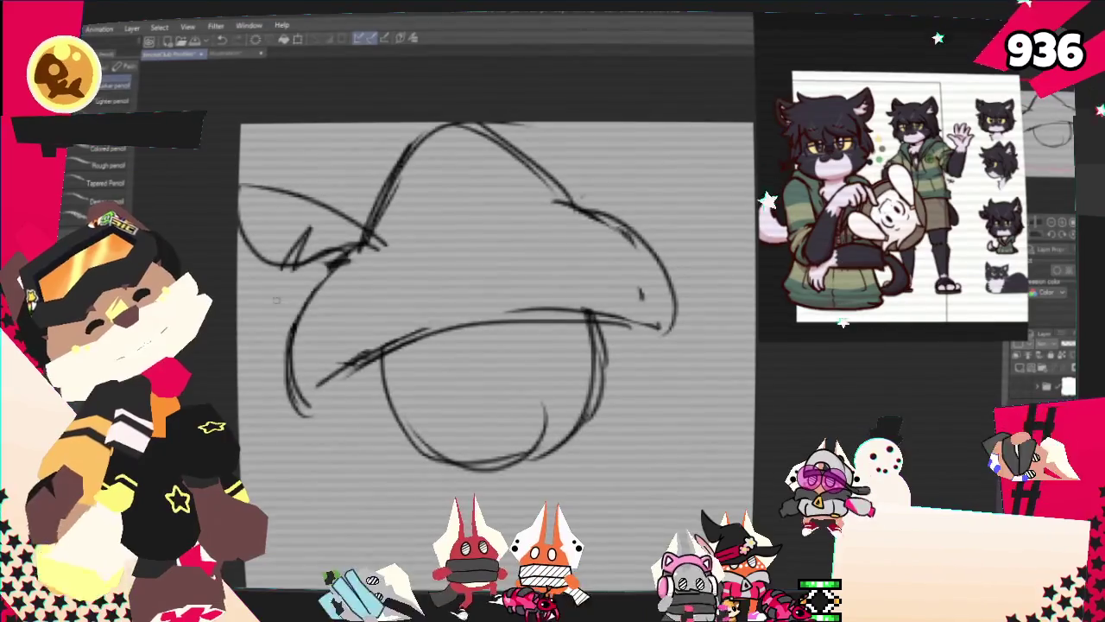
drag(298, 406, 272, 376)
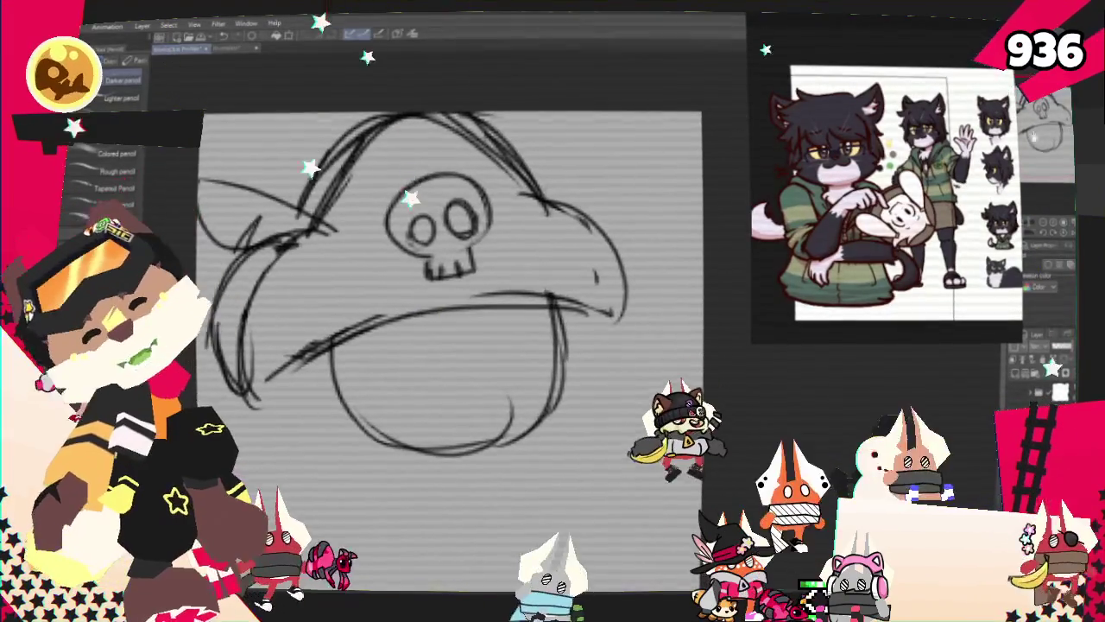
Rotate the sketch layer slightly counter-clockwise with Transform (Ctrl+T).
key(ctrl+t)
drag(656, 121, 618, 79)
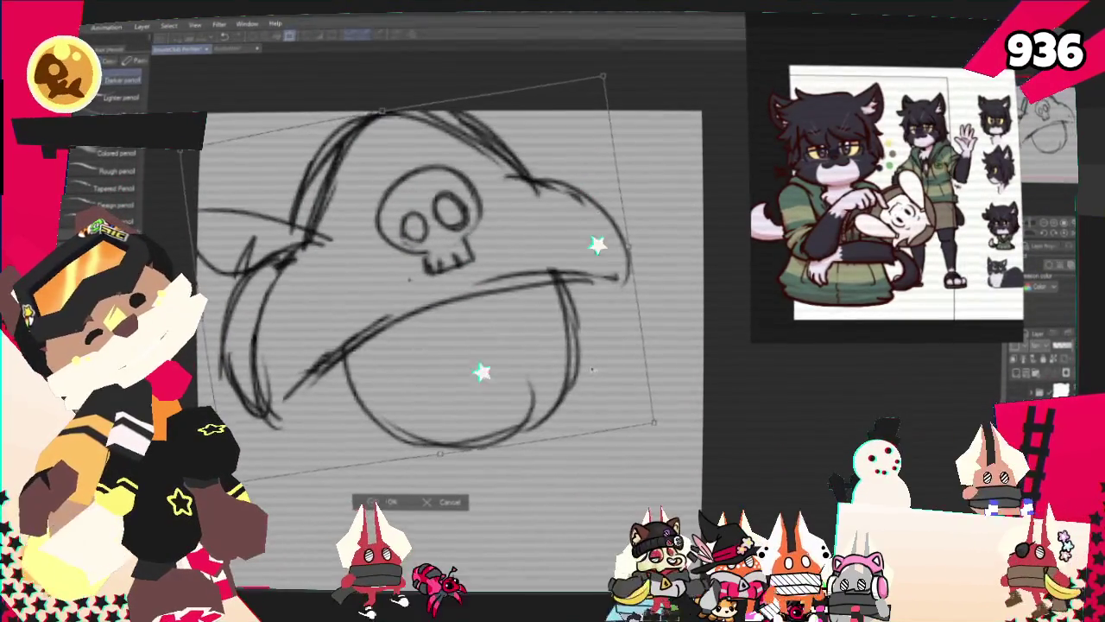
key(Return)
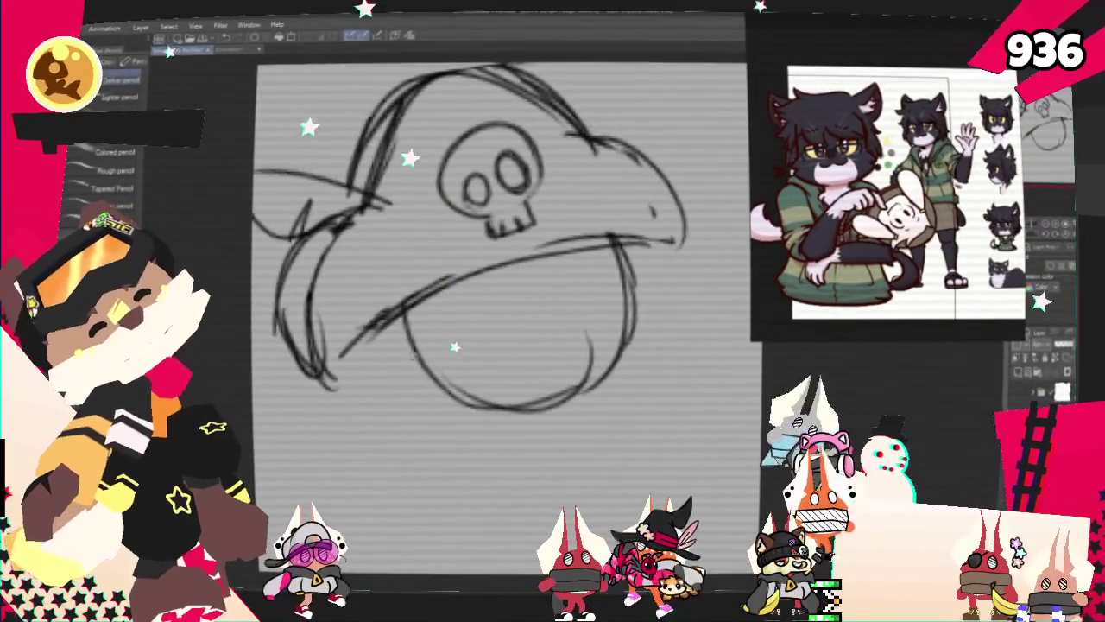
Sketch a longer chin curve, short jaw-end strokes and curves inside the mouth.
mouse_move(378, 348)
mouse_down()
mouse_move(406, 382)
mouse_move(514, 412)
mouse_up()
drag(397, 404, 557, 415)
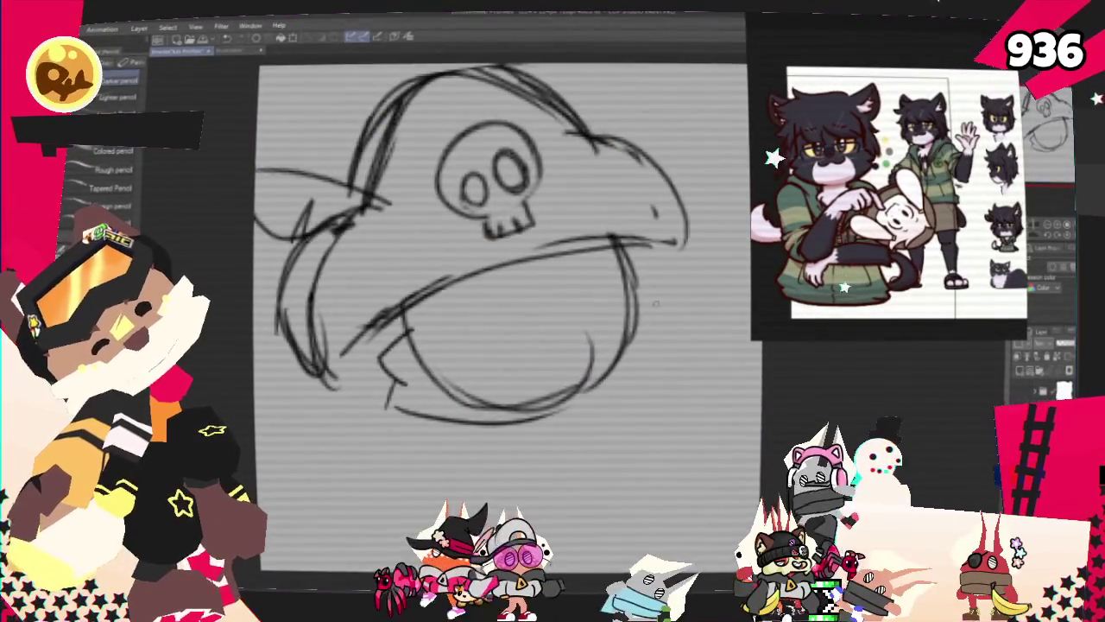
mouse_move(632, 282)
mouse_down()
mouse_move(667, 298)
mouse_move(654, 327)
mouse_up()
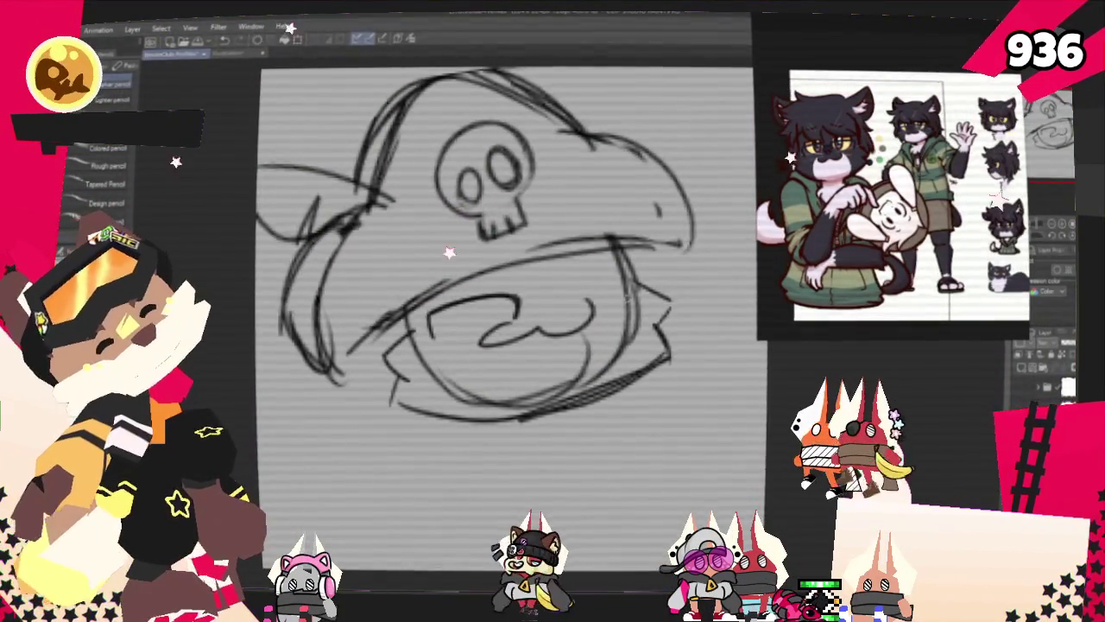
drag(602, 281, 566, 302)
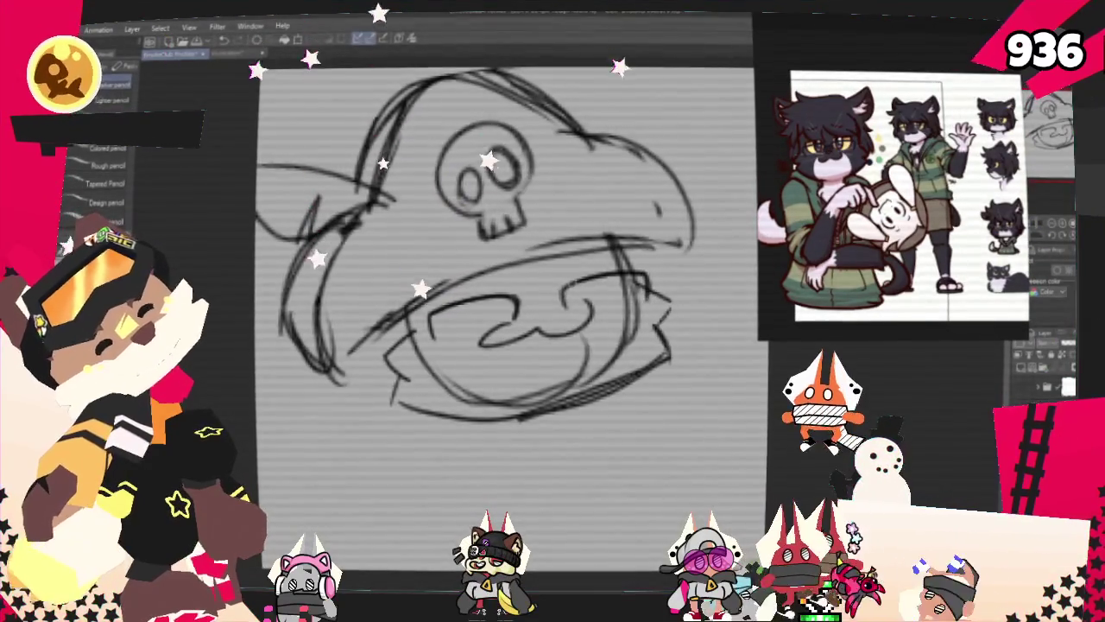
drag(480, 344, 496, 396)
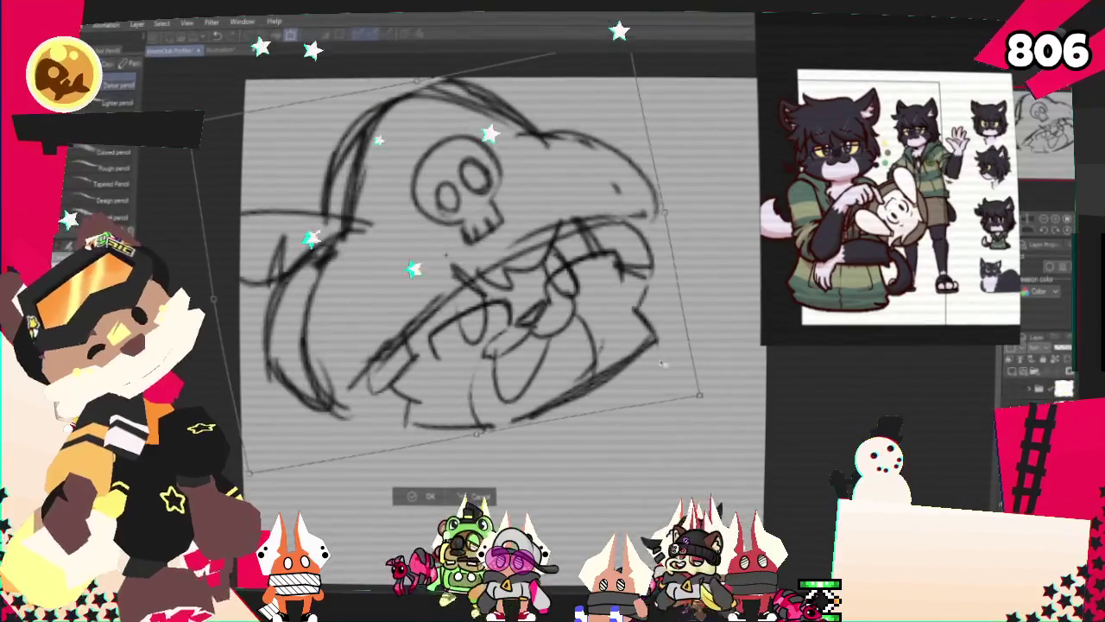
Apply the sketch's tilt, then begin a new transform to shift the drawing up-right.
click(427, 489)
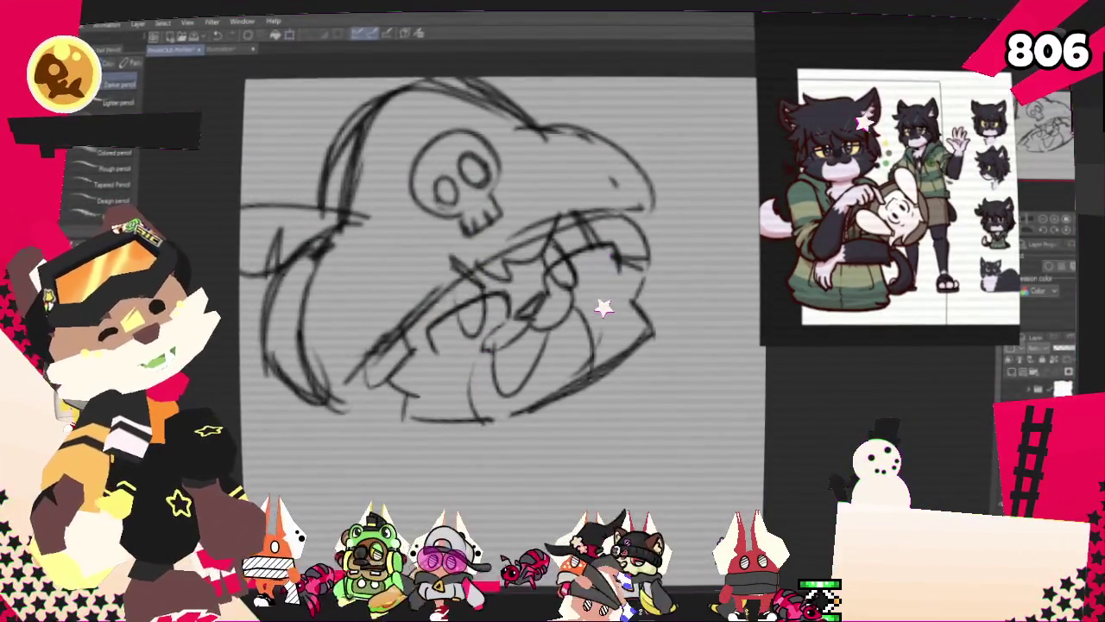
drag(573, 411, 633, 325)
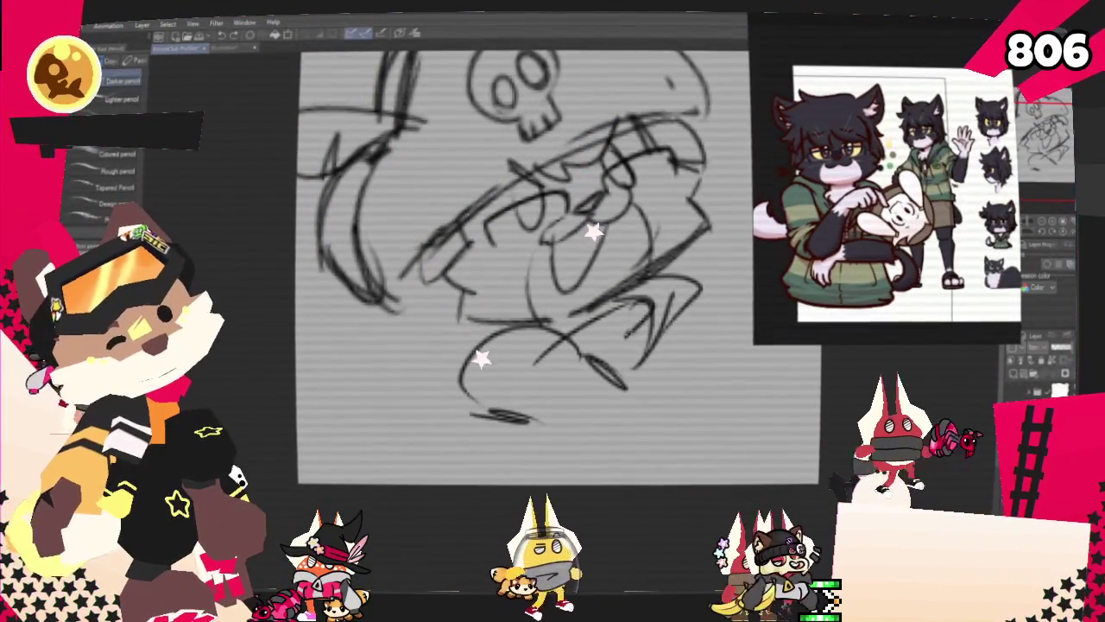
scroll(423, 285, up, 2)
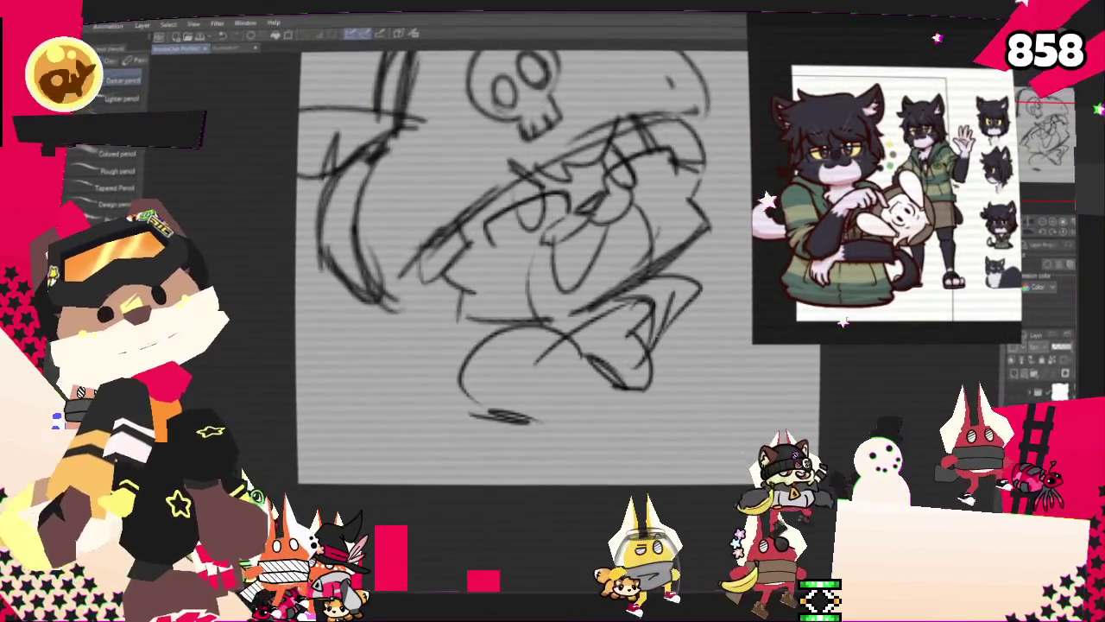
key(ctrl+t)
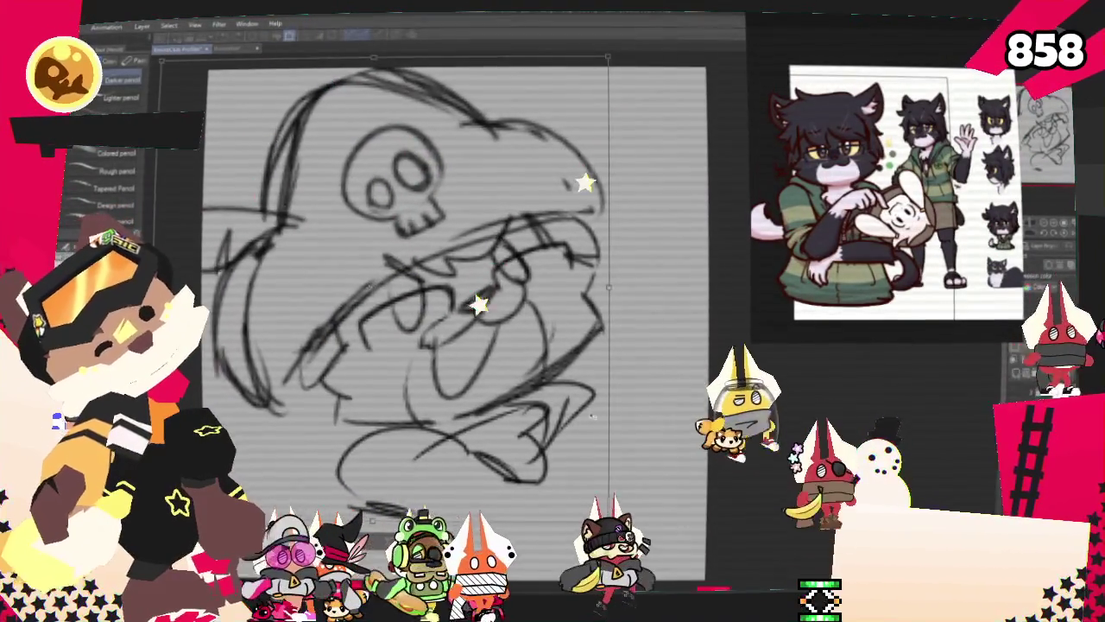
Nudge the sketch slightly up-right, commit it, and draw a long arc at the head's top right.
drag(591, 311, 600, 306)
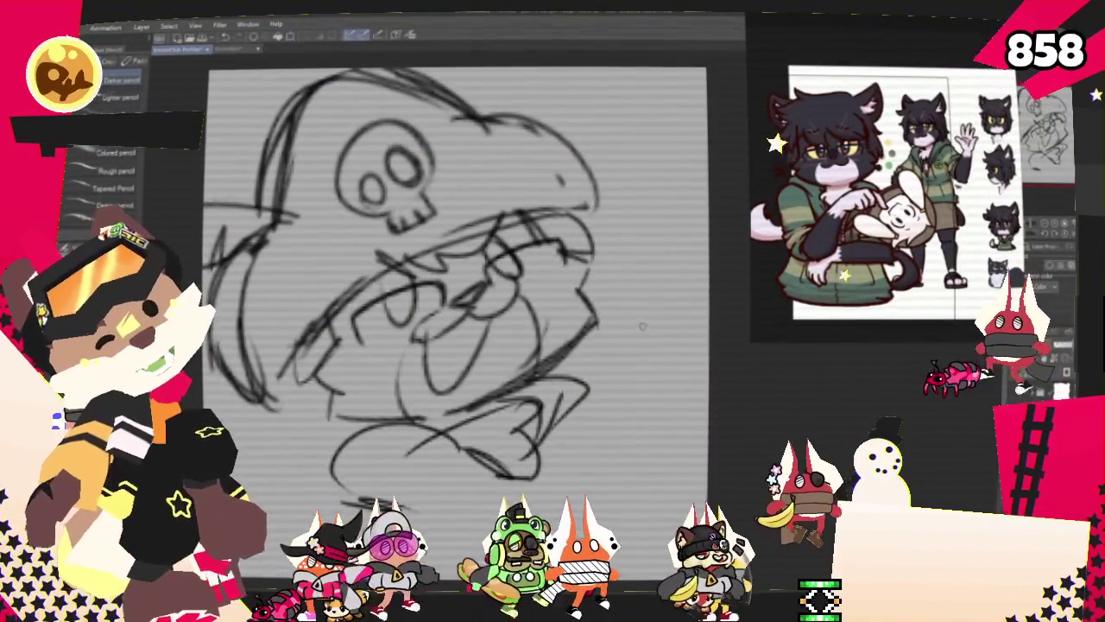
key(Return)
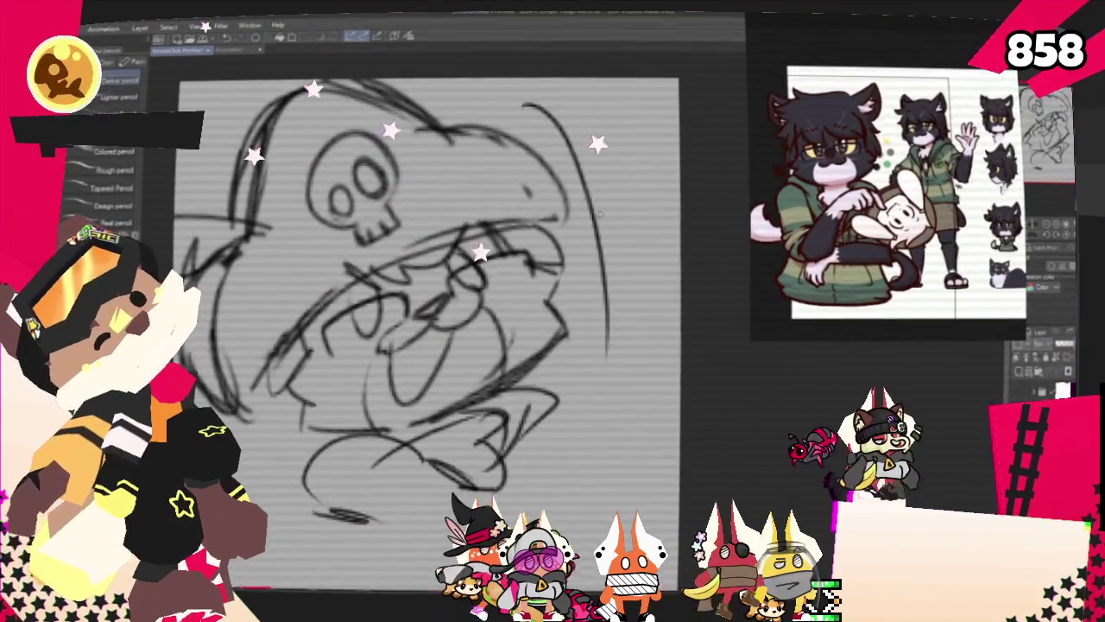
drag(518, 105, 631, 294)
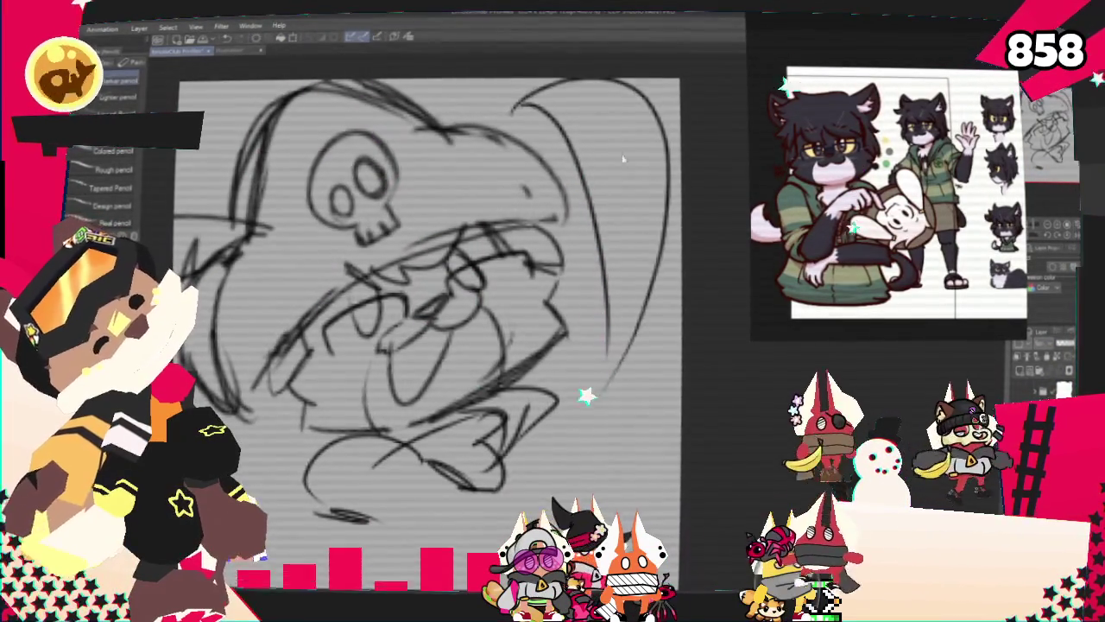
key(ctrl+z)
drag(505, 112, 592, 362)
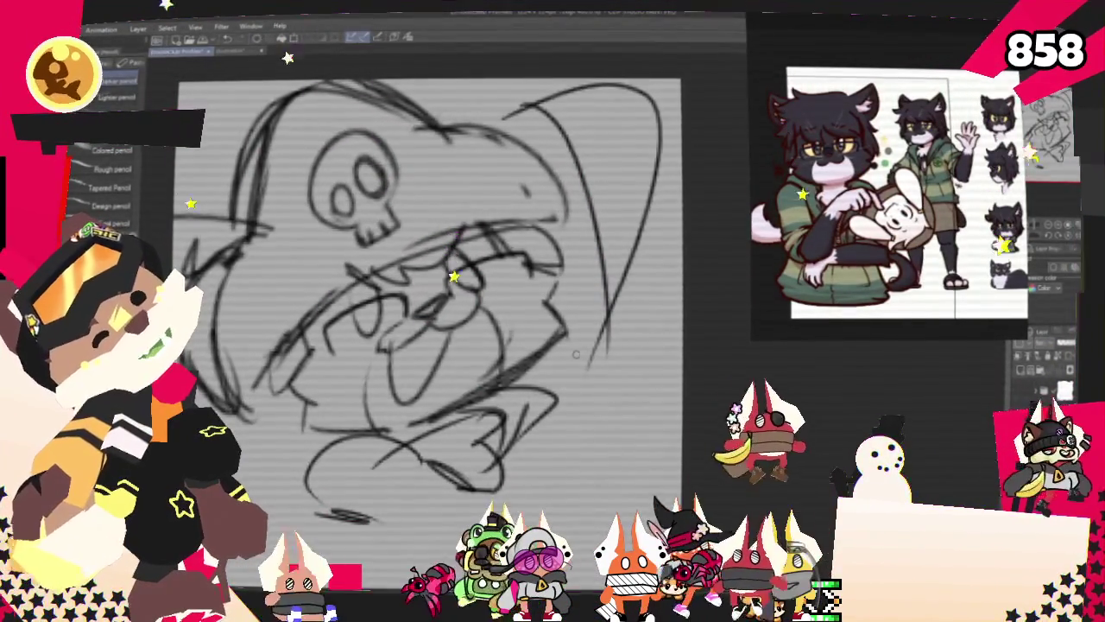
Sketch a curve and a short diagonal at the lower right, and redraw the top-right ear.
drag(557, 422, 656, 349)
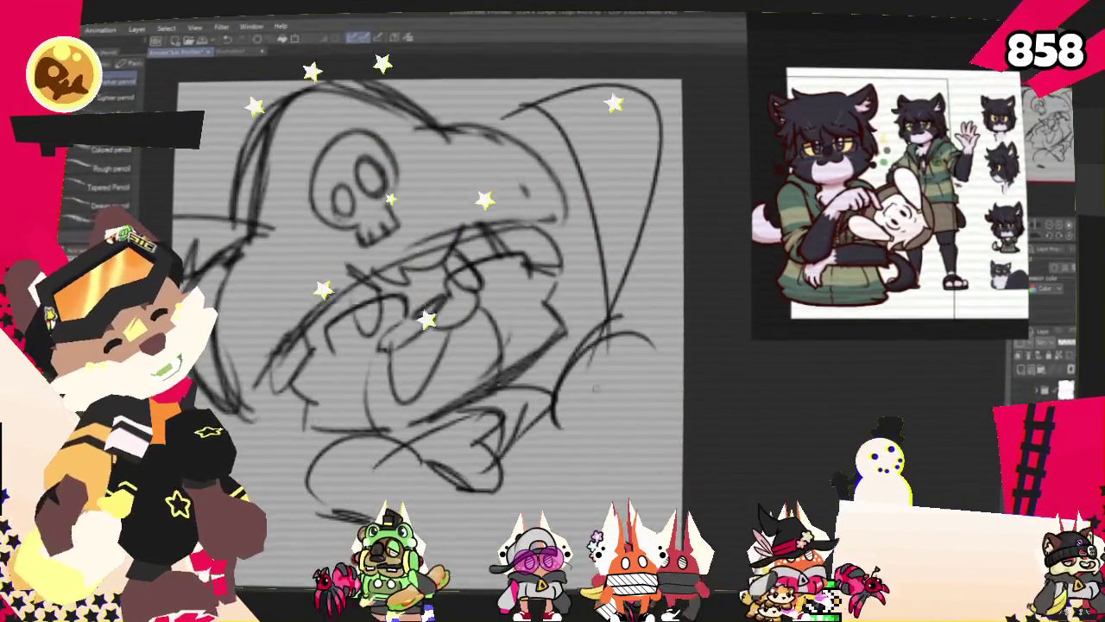
drag(604, 405, 586, 475)
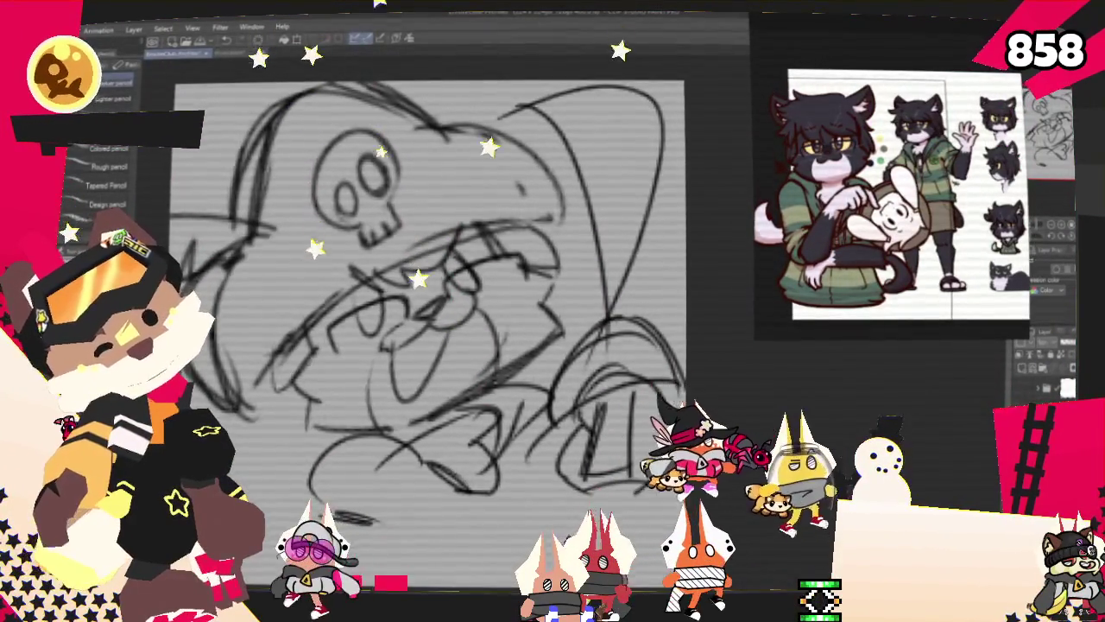
mouse_move(559, 147)
mouse_down()
mouse_move(596, 126)
mouse_move(584, 183)
mouse_up()
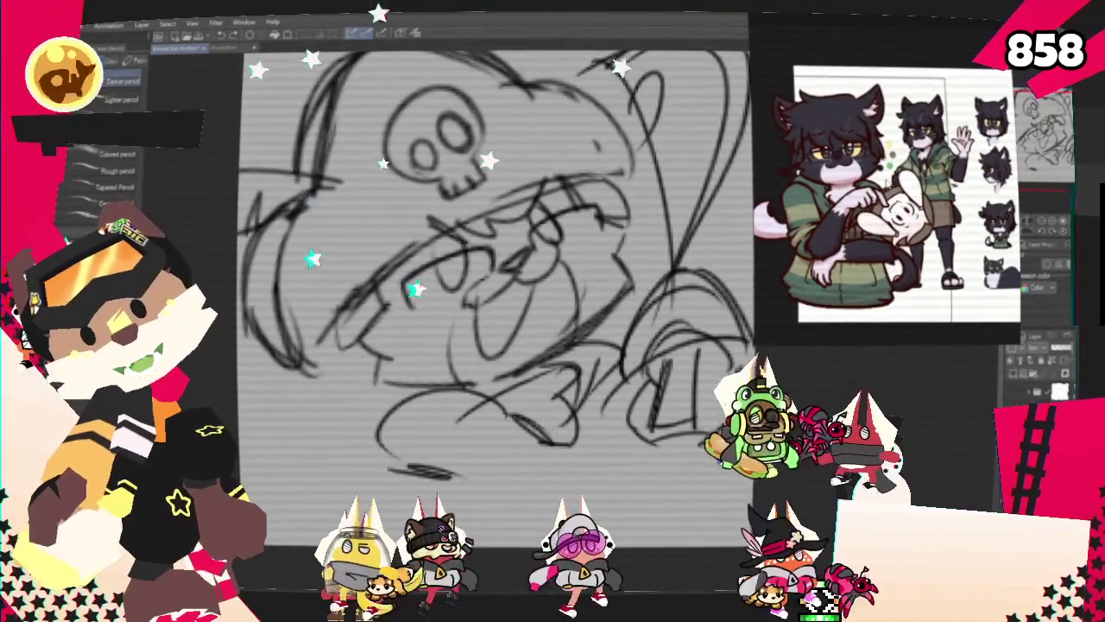
drag(607, 273, 685, 208)
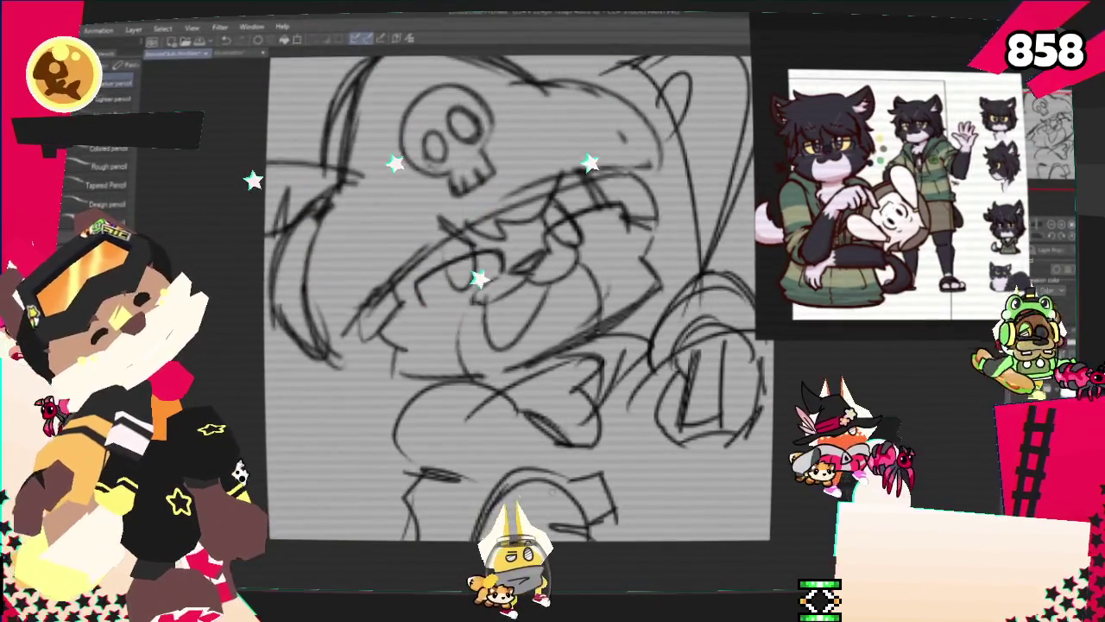
Rough in diagonal body and hand strokes at the lower right, discarding the failed tries.
drag(672, 460, 724, 516)
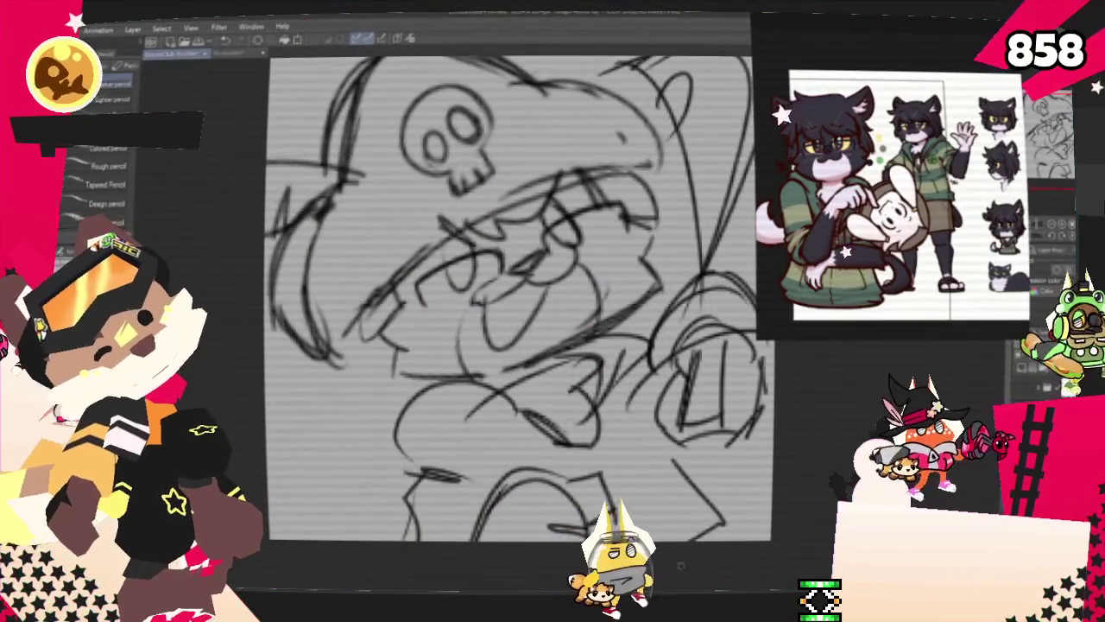
key(ctrl+z)
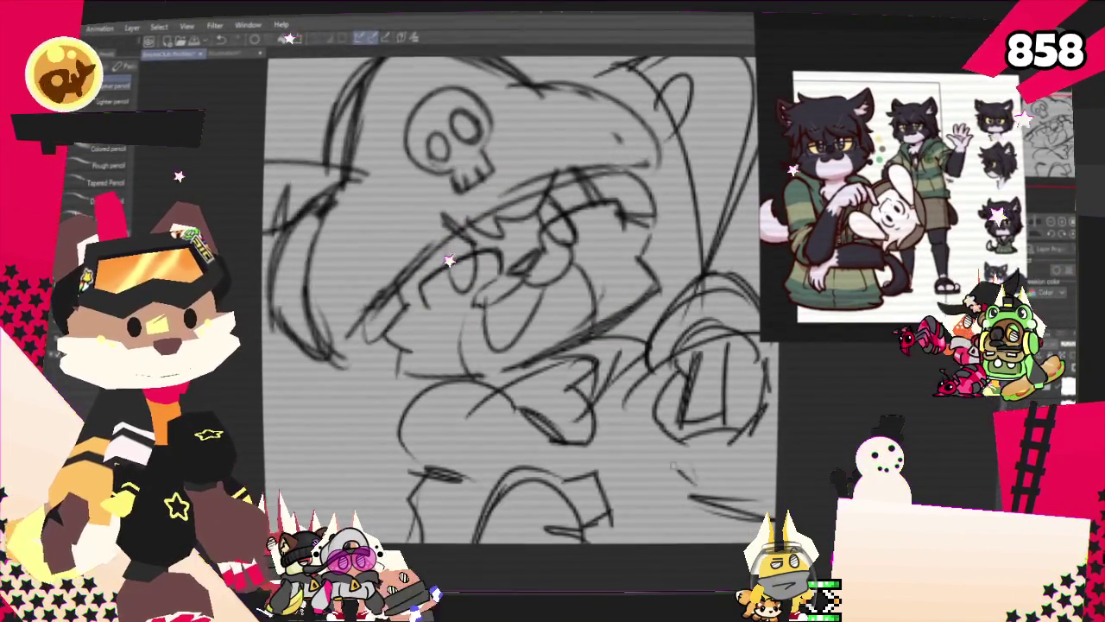
key(ctrl+z)
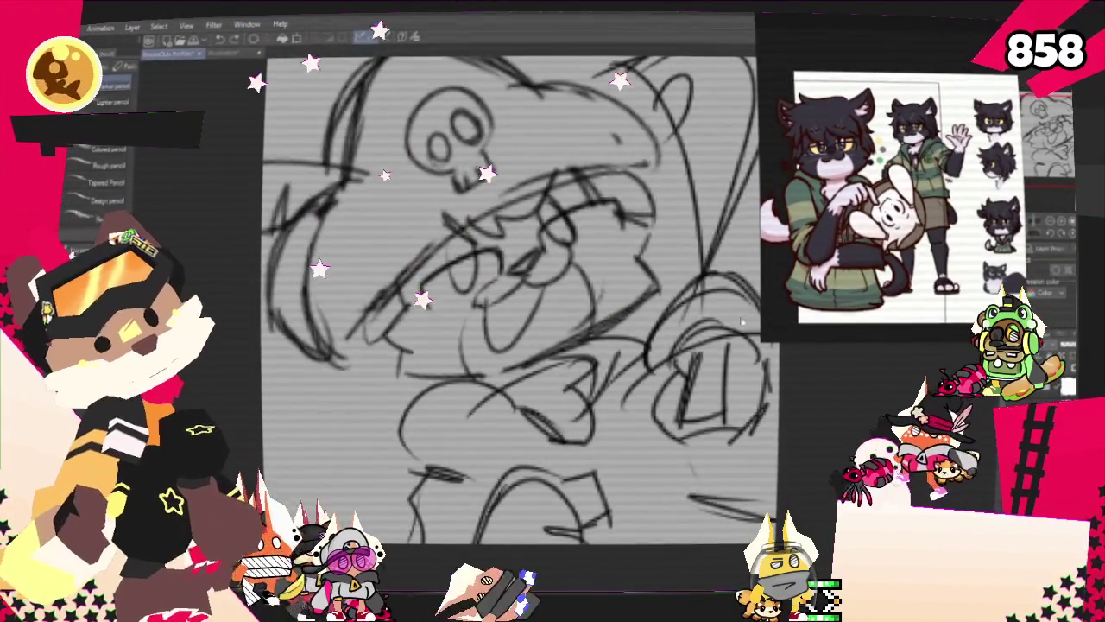
scroll(509, 328, up, 2)
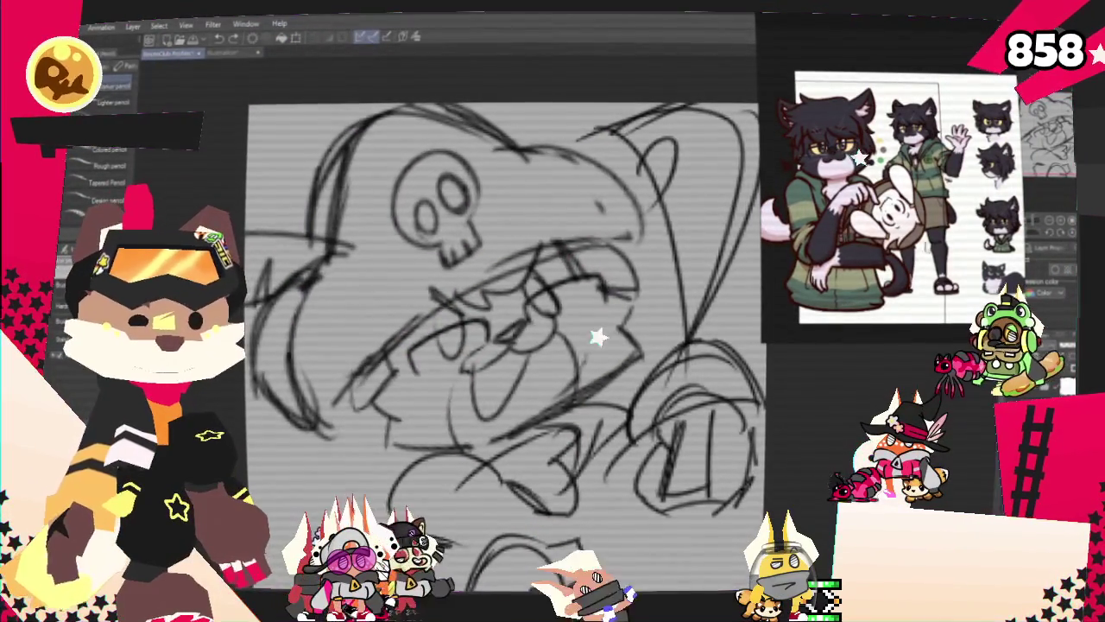
scroll(509, 328, down, 2)
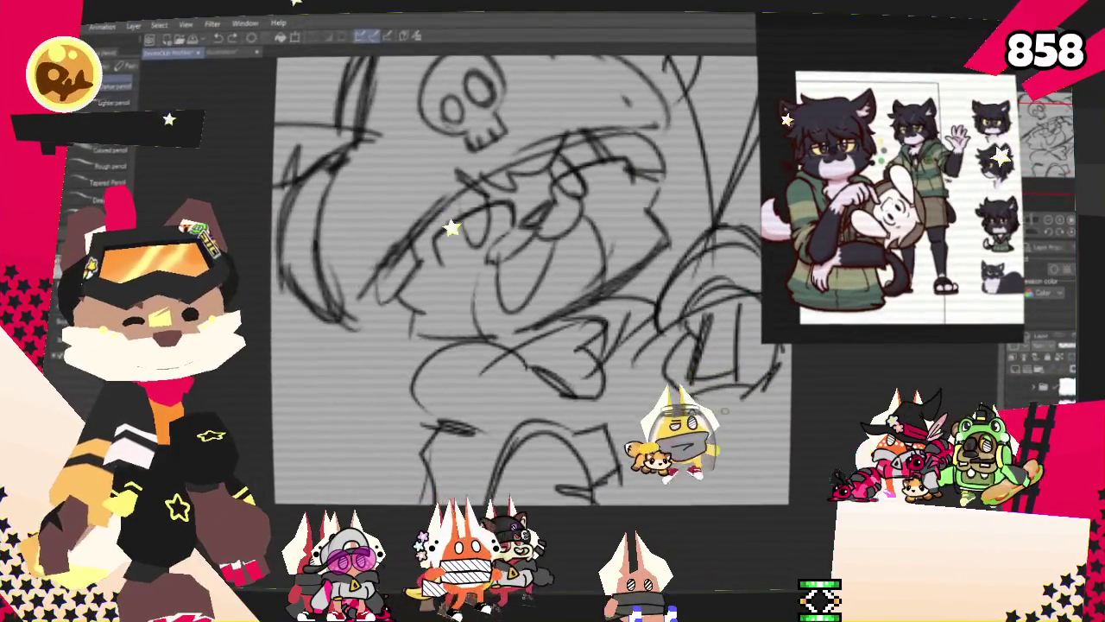
drag(689, 404, 759, 468)
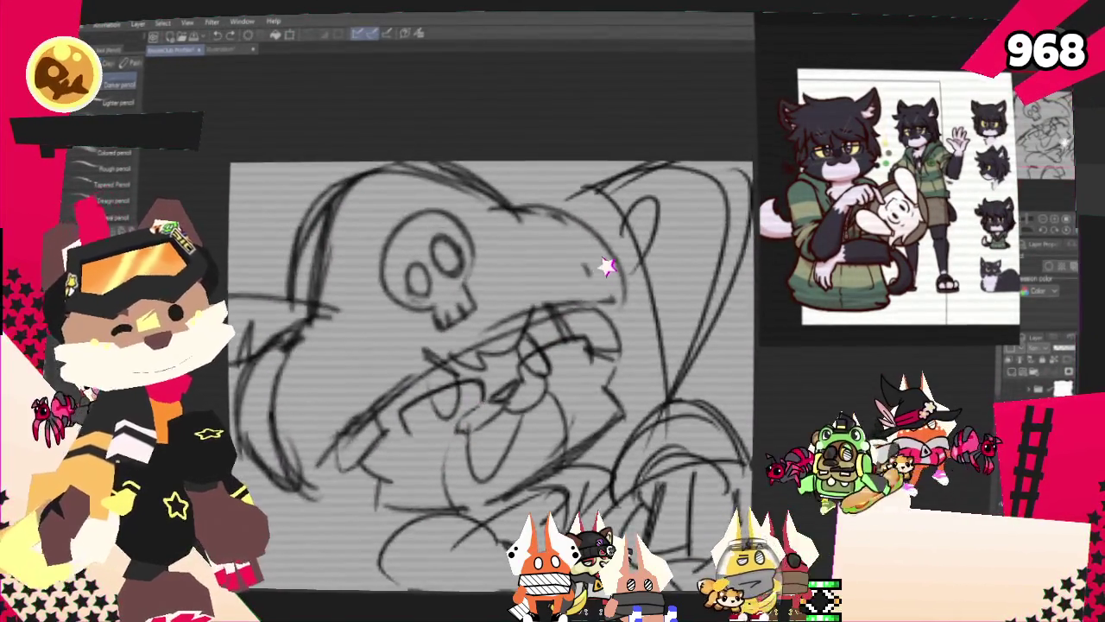
Move the strokes at the bottom of the sketch to the left, then return to the pencil.
key(m)
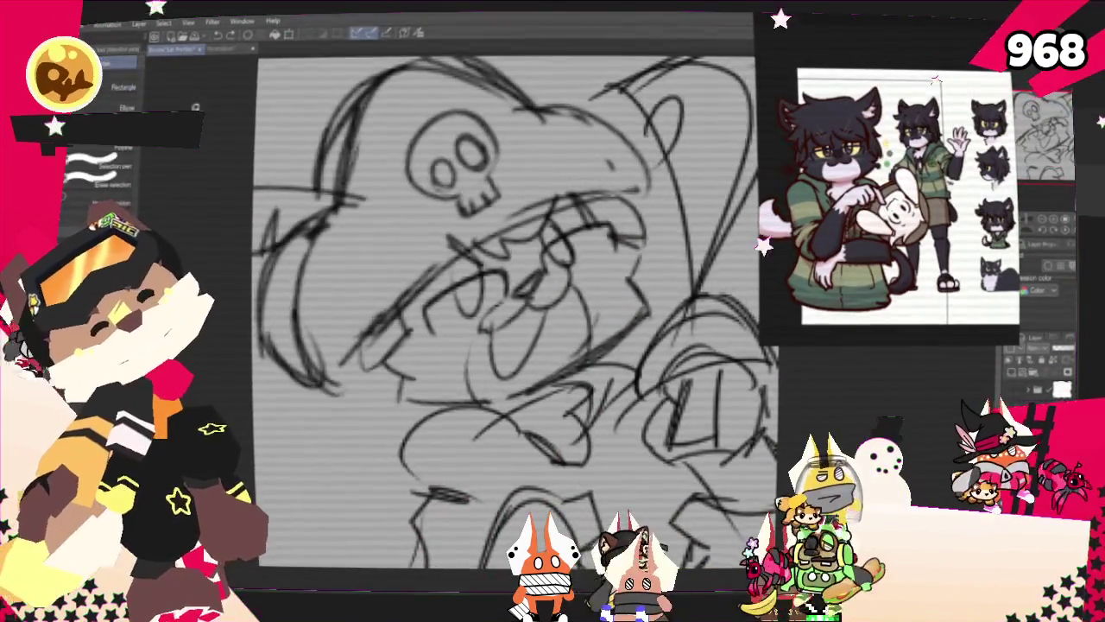
drag(484, 561, 621, 518)
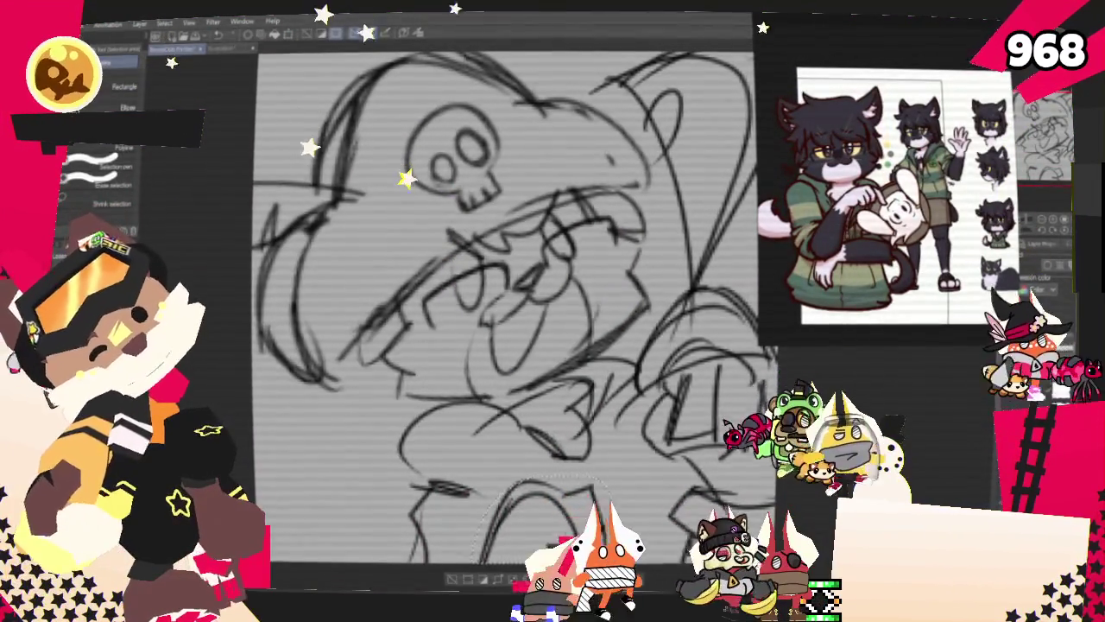
drag(544, 518, 363, 505)
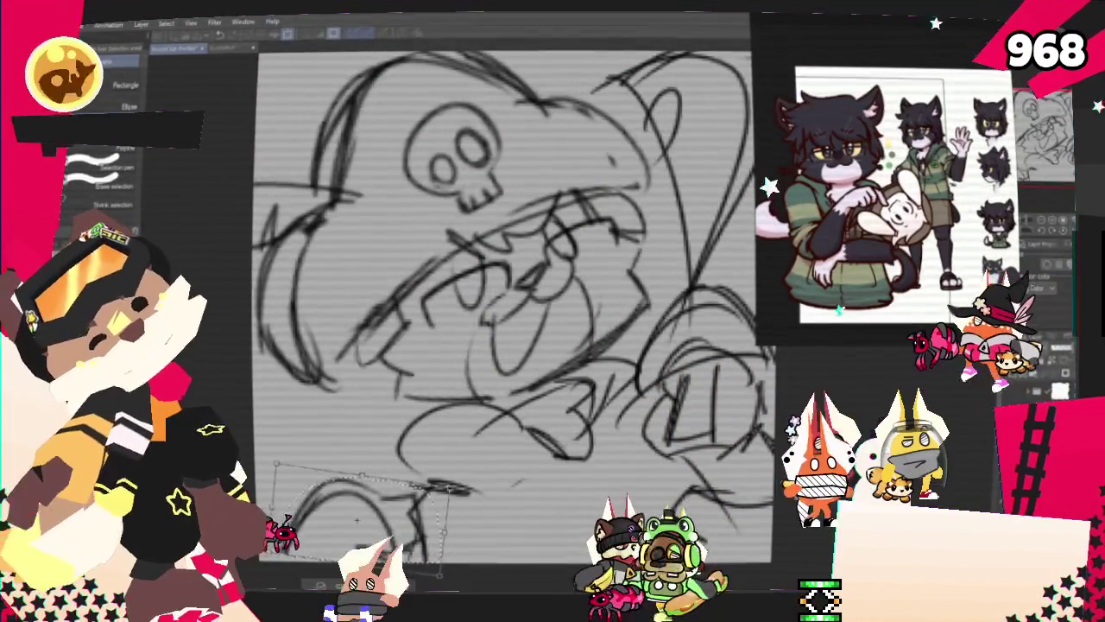
key(ctrl+d)
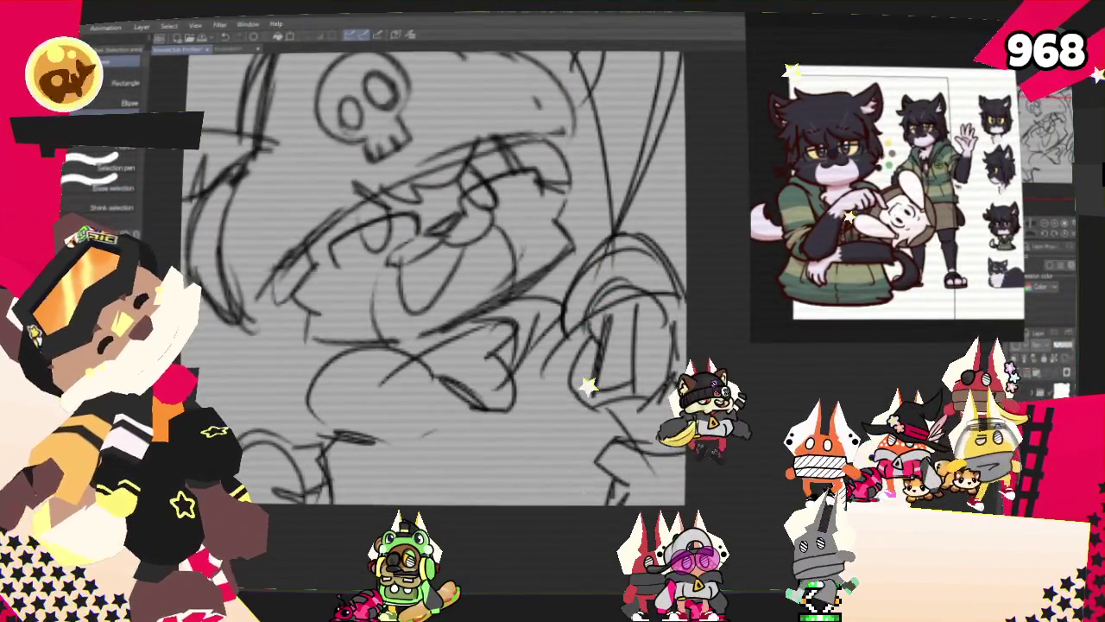
key(p)
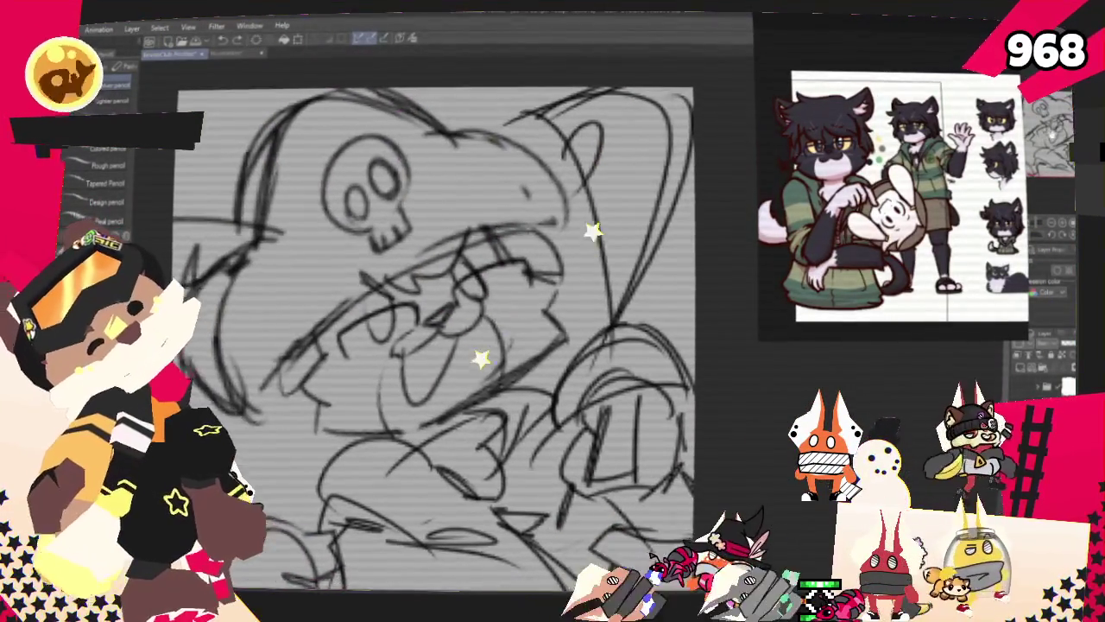
Rotate the whole cat sketch back toward upright and fine-tune its angle.
key(ctrl+t)
mouse_move(706, 78)
mouse_down()
mouse_move(729, 231)
mouse_move(739, 222)
mouse_up()
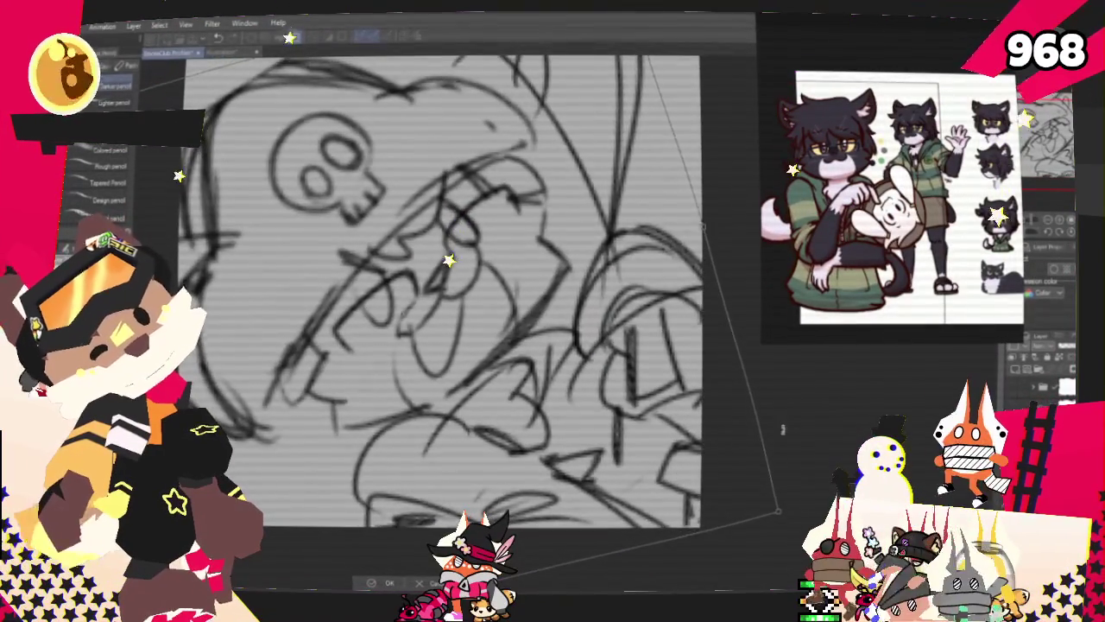
drag(783, 429, 619, 510)
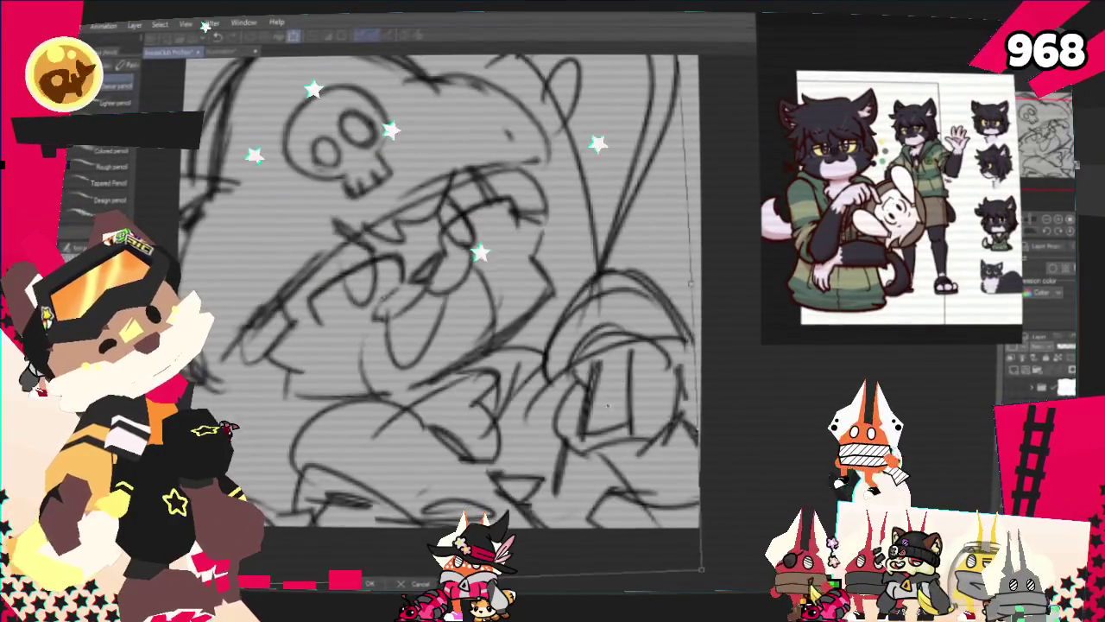
drag(620, 510, 625, 504)
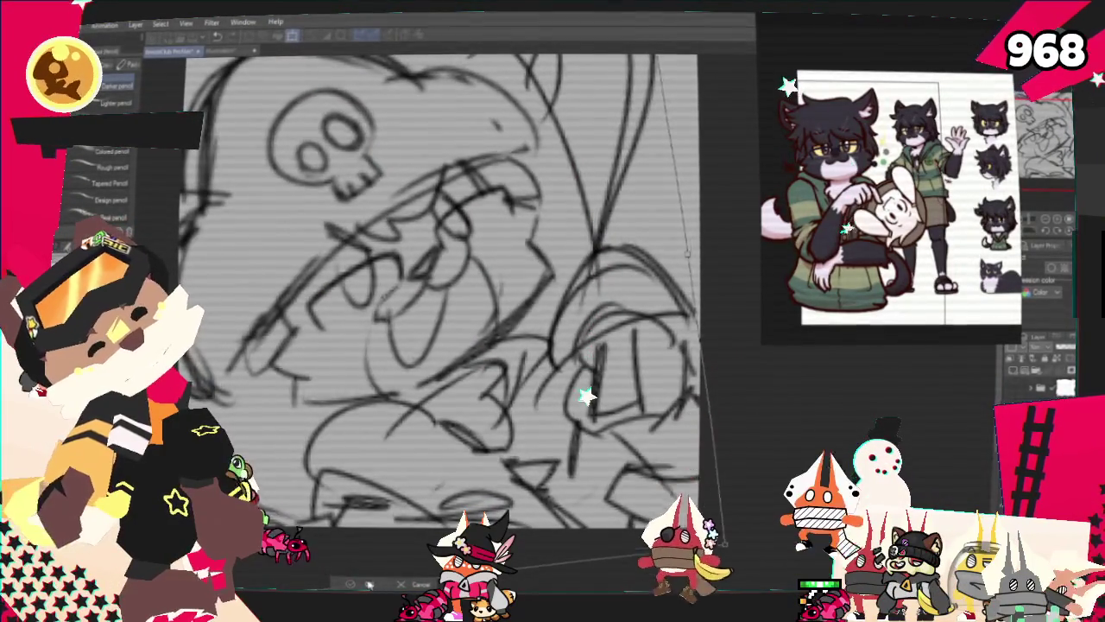
scroll(441, 328, up, 1)
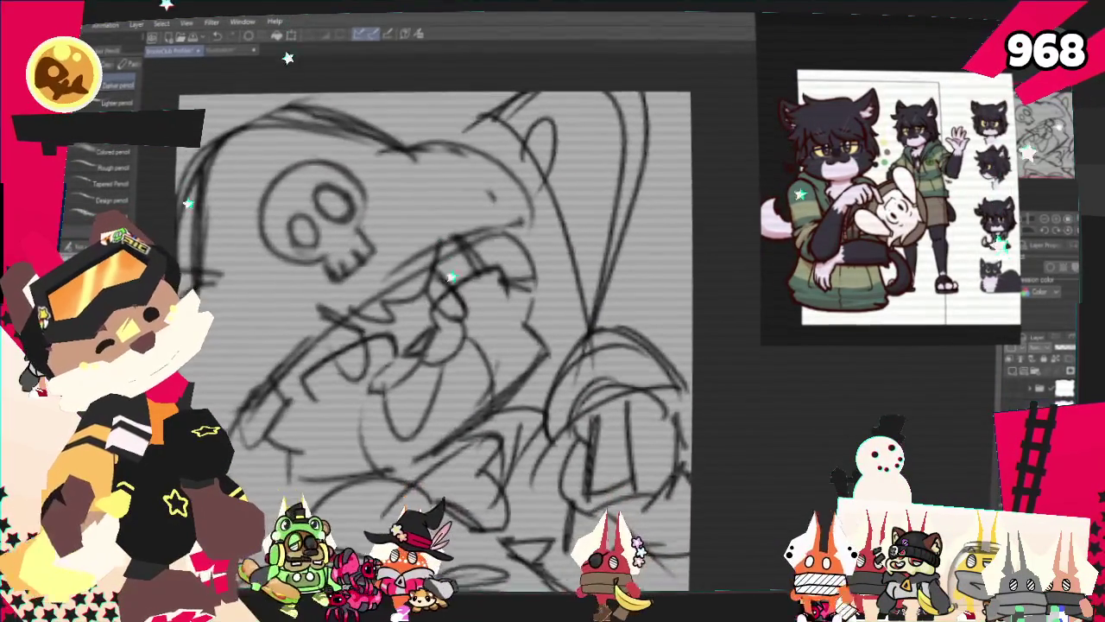
scroll(450, 277, down, 1)
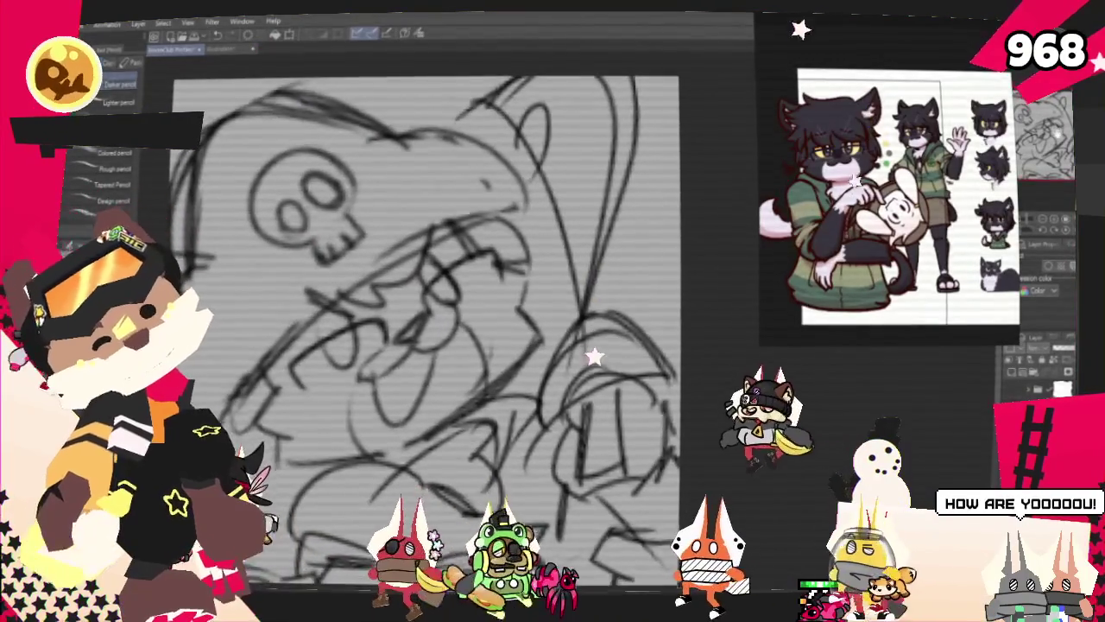
key(m)
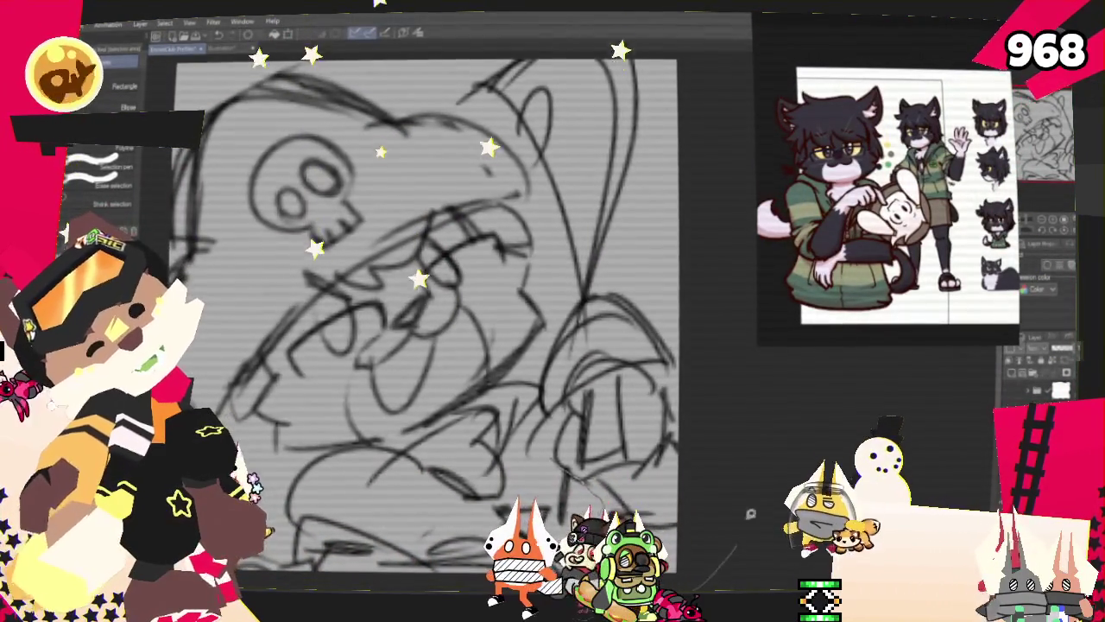
scroll(690, 103, up, 2)
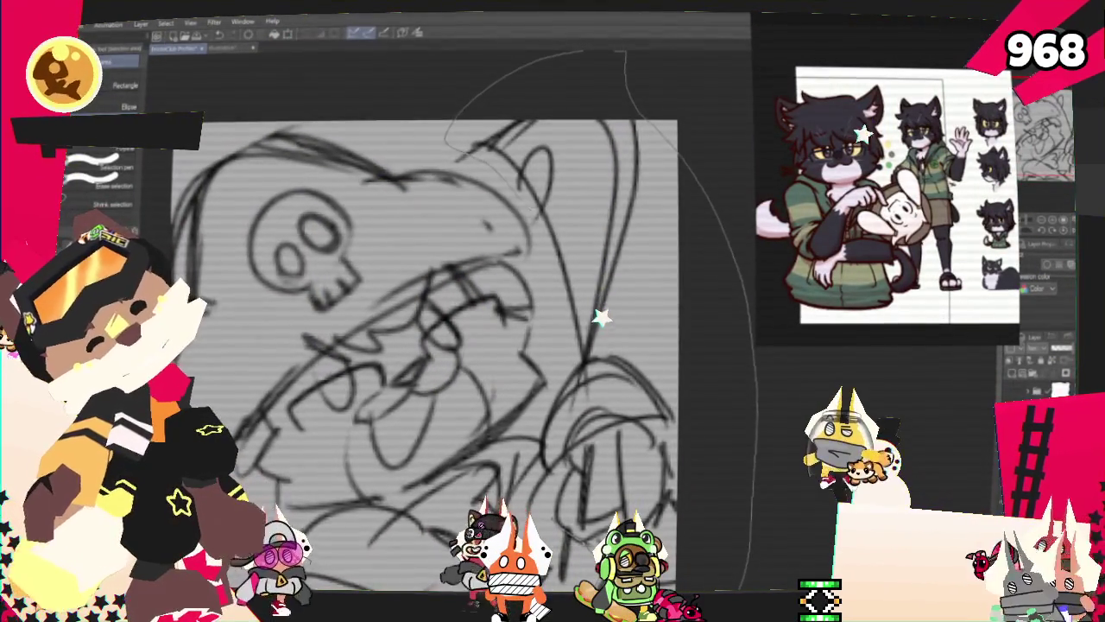
Lasso the right-hand part of the sketch and move it about 130 px higher.
drag(747, 583, 553, 320)
key(ctrl+t)
drag(604, 397, 605, 285)
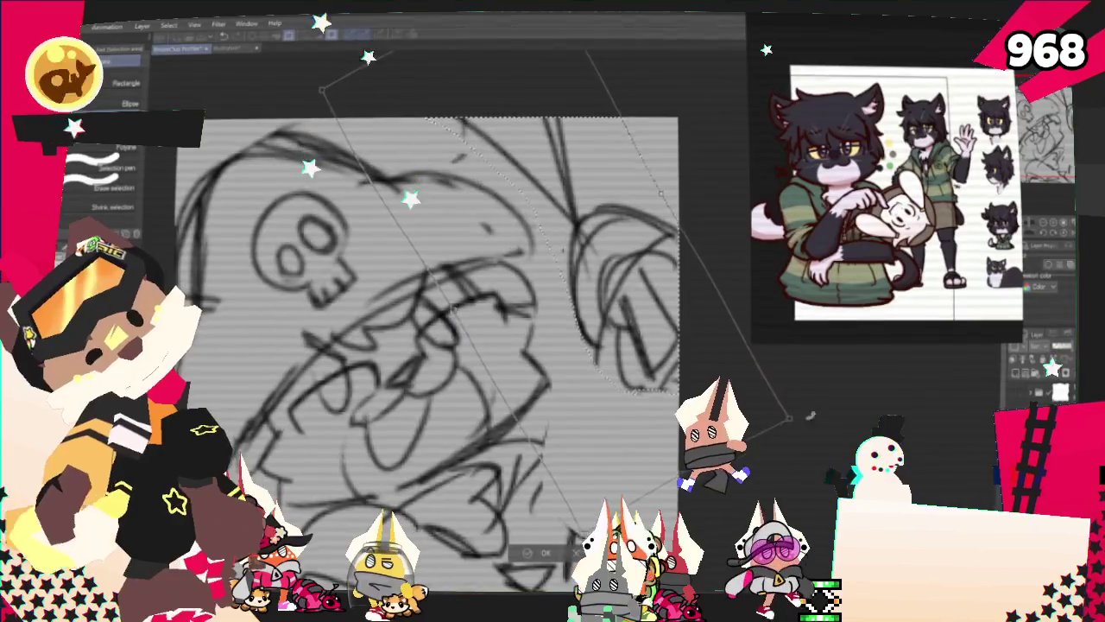
key(Return)
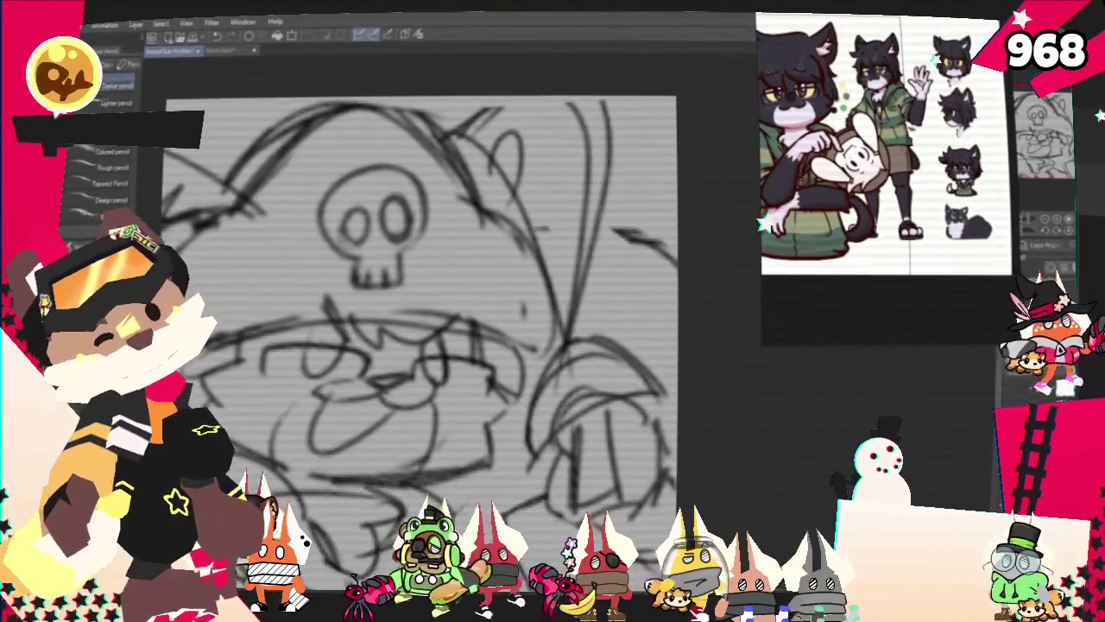
Draw the cap brim line under the skull and tint the sketch layer blue.
key(ctrl+minus)
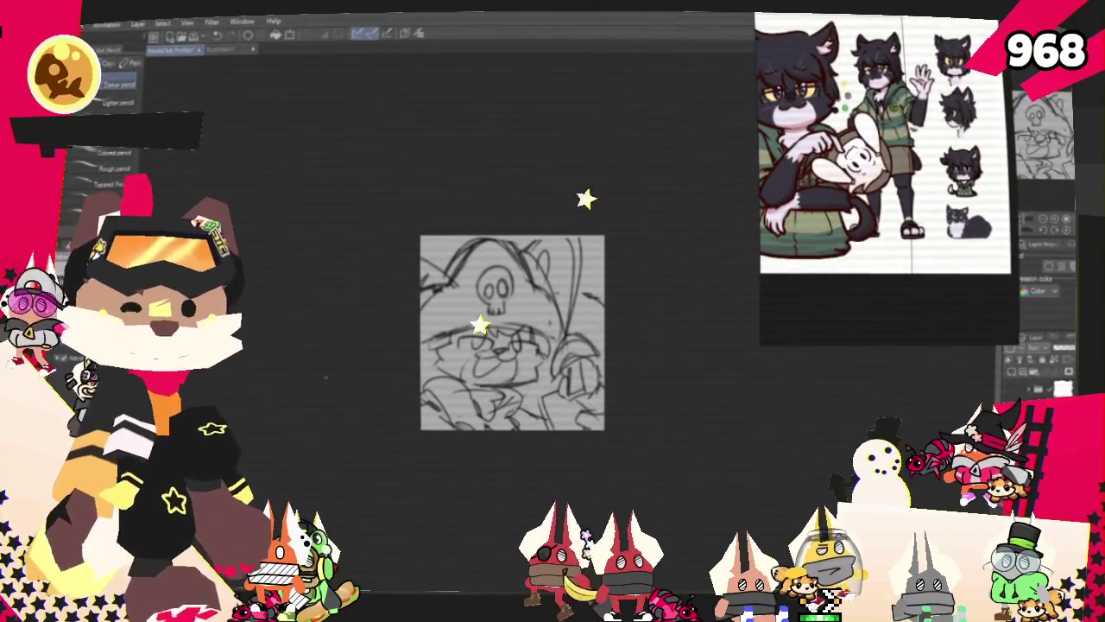
key(ctrl+plus)
key(ctrl+plus)
key(ctrl+plus)
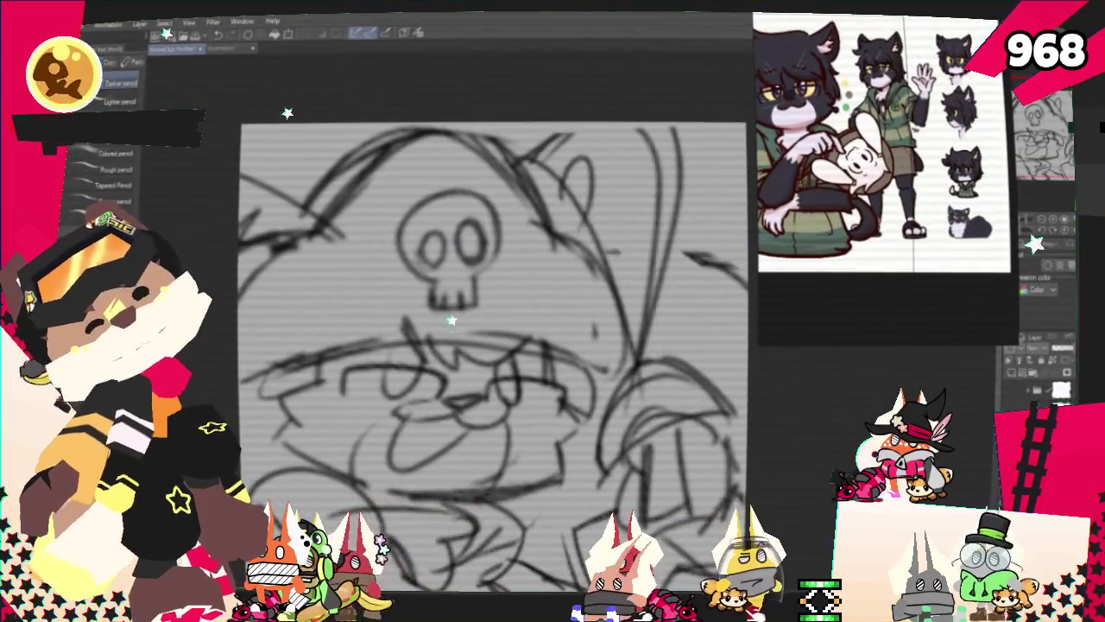
mouse_move(318, 367)
mouse_down()
mouse_move(553, 307)
mouse_move(557, 354)
mouse_up()
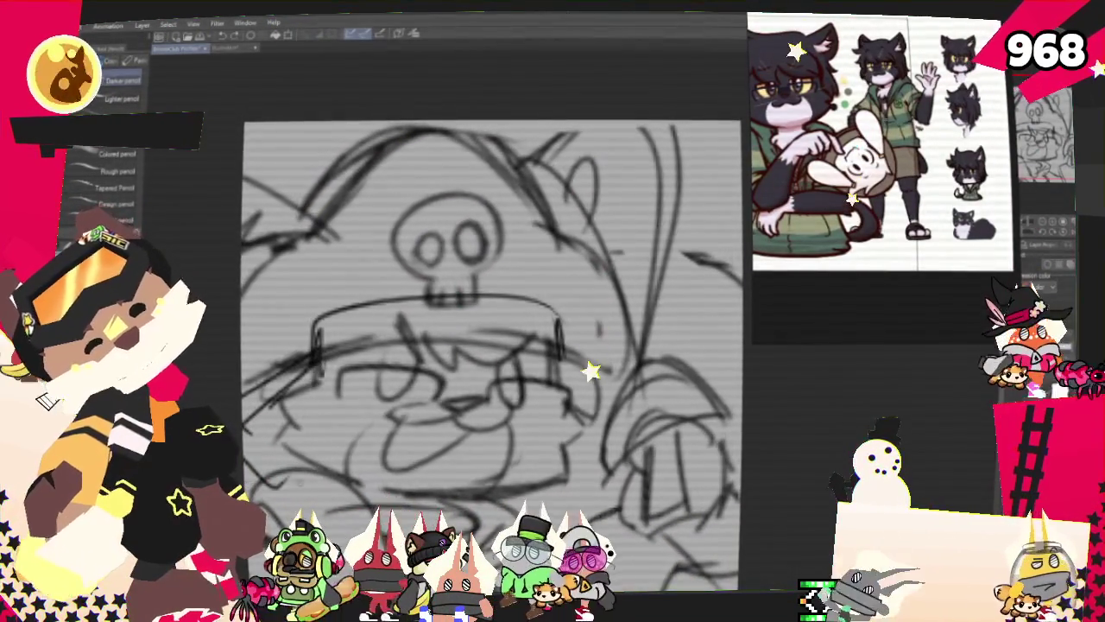
drag(298, 320, 341, 332)
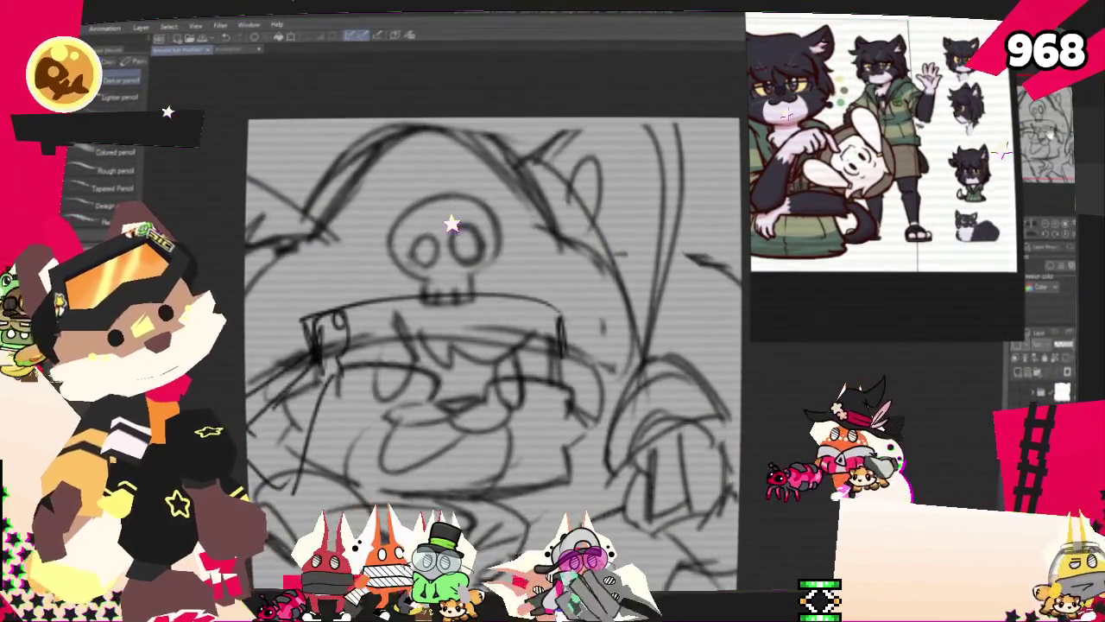
scroll(492, 346, down, 2)
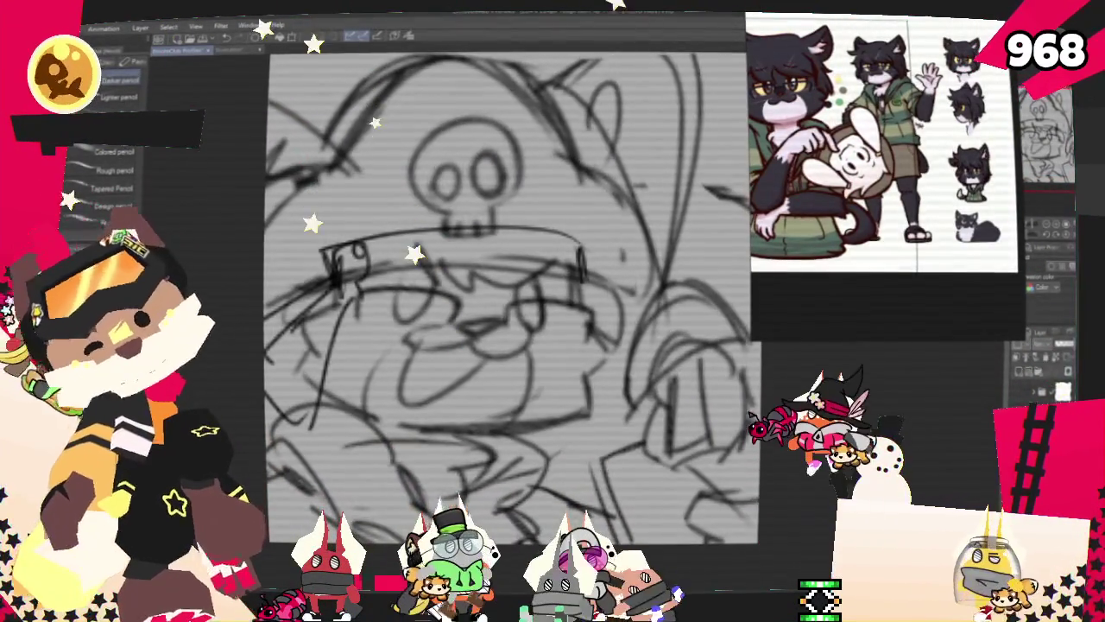
click(1021, 374)
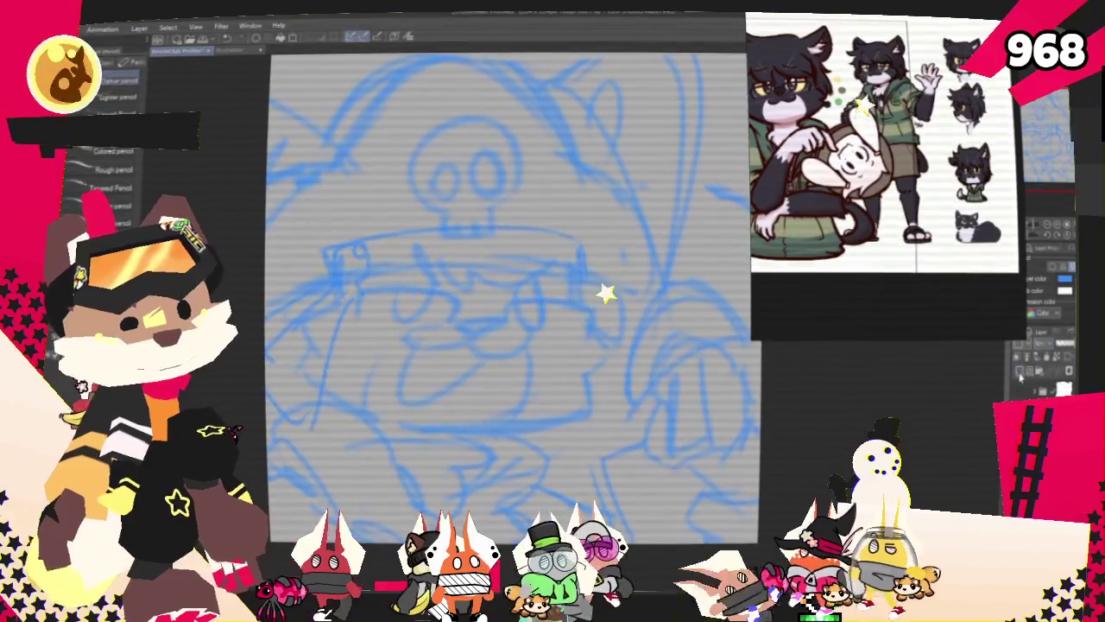
Ink the cat's mouth line in black over the blue sketch.
scroll(592, 353, up, 1)
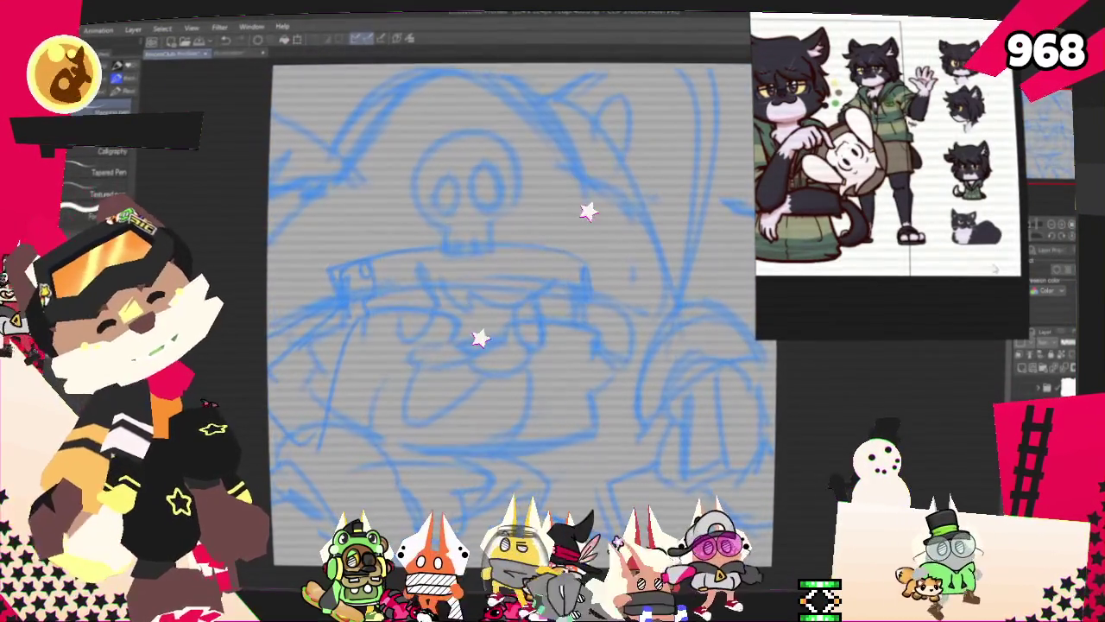
mouse_move(428, 343)
mouse_down()
mouse_move(417, 366)
mouse_move(470, 367)
mouse_up()
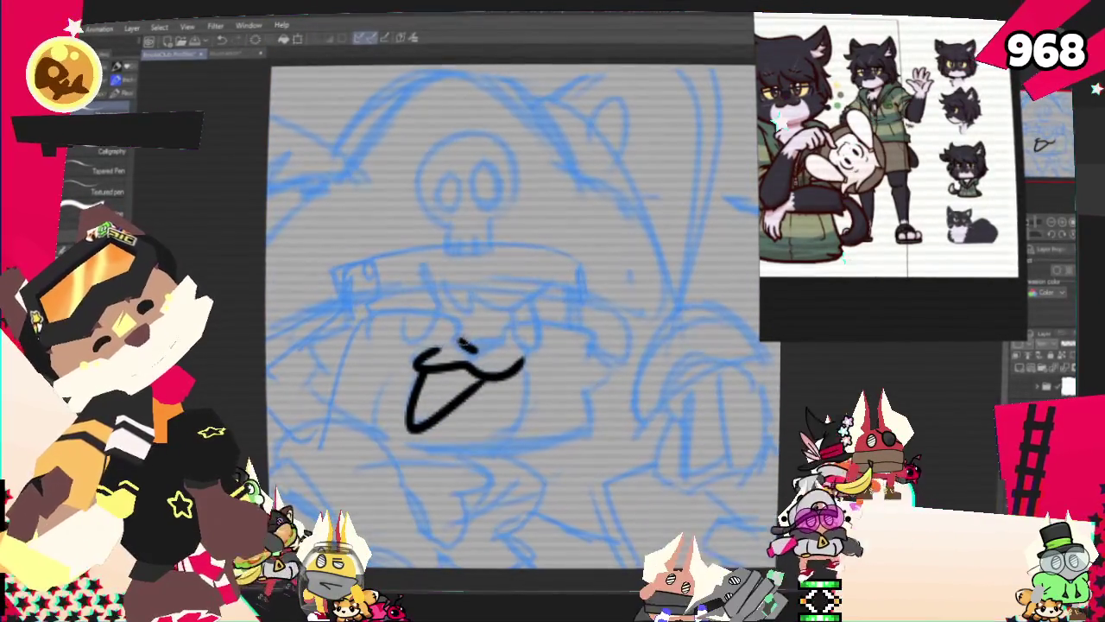
Ink the cat's nose and the left and right muzzle arches, redoing weak strokes.
drag(466, 349, 502, 348)
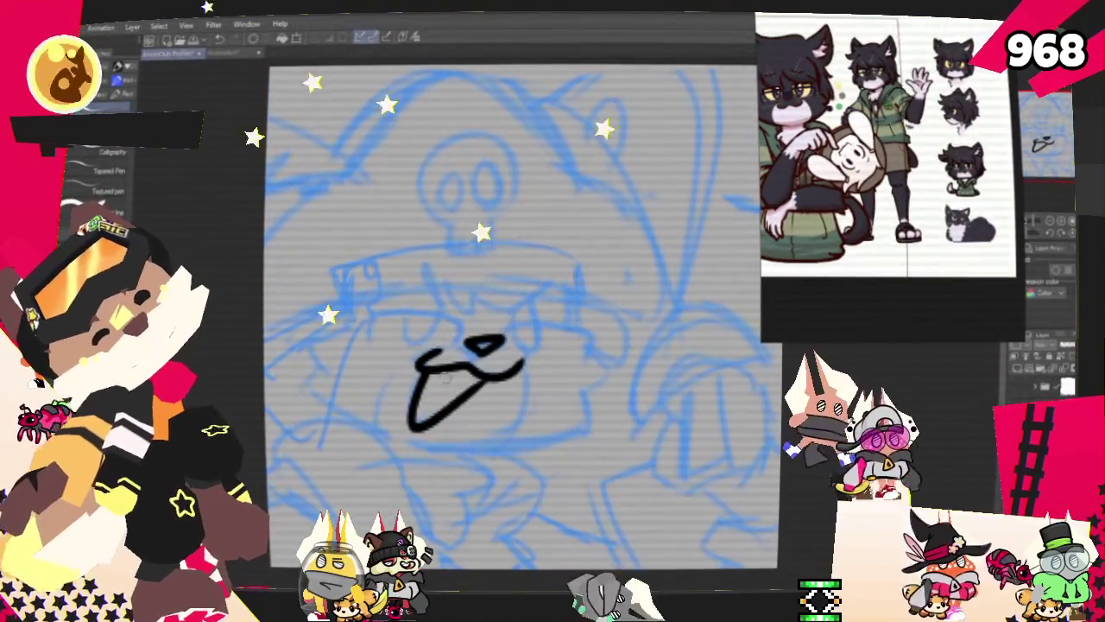
mouse_move(367, 344)
mouse_down()
mouse_move(471, 332)
mouse_move(595, 352)
mouse_up()
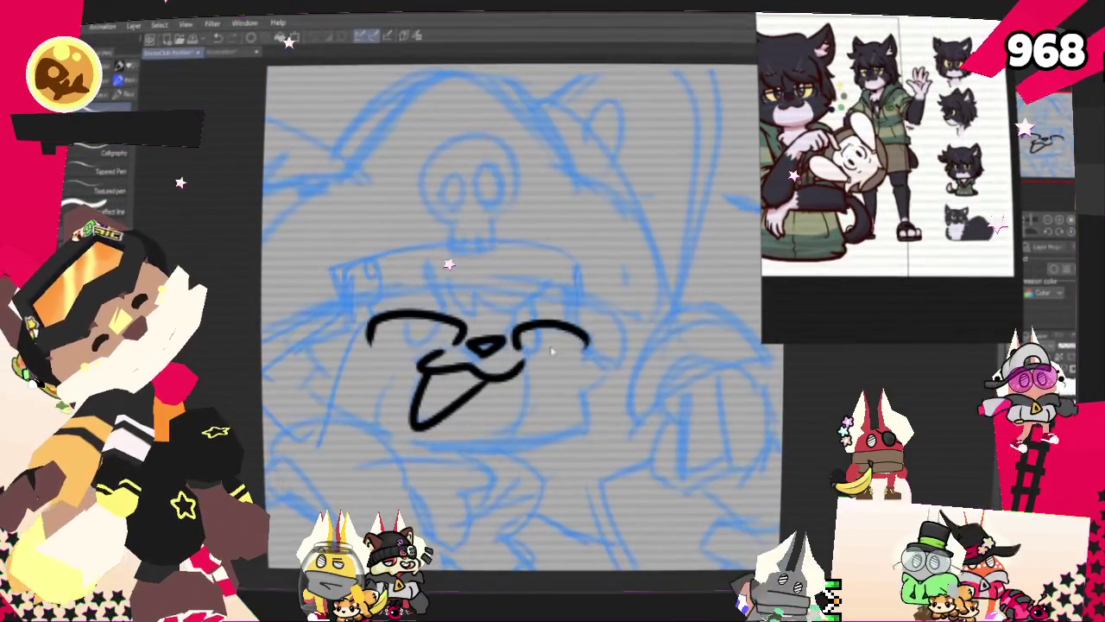
key(ctrl+z)
drag(516, 349, 598, 354)
key(ctrl+z)
drag(519, 349, 603, 353)
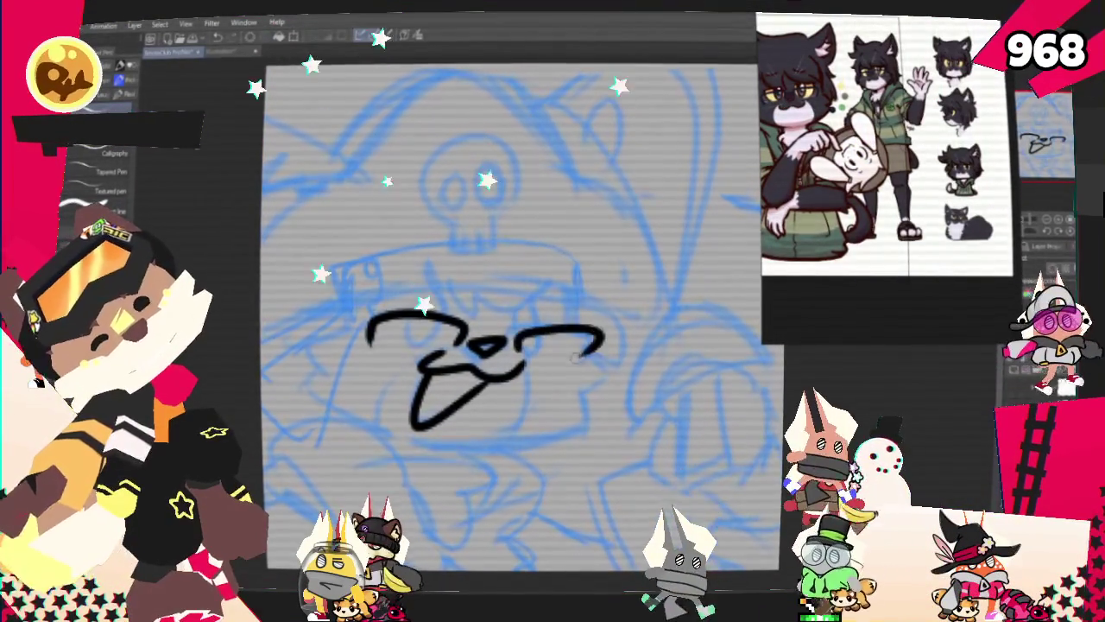
drag(473, 352, 596, 342)
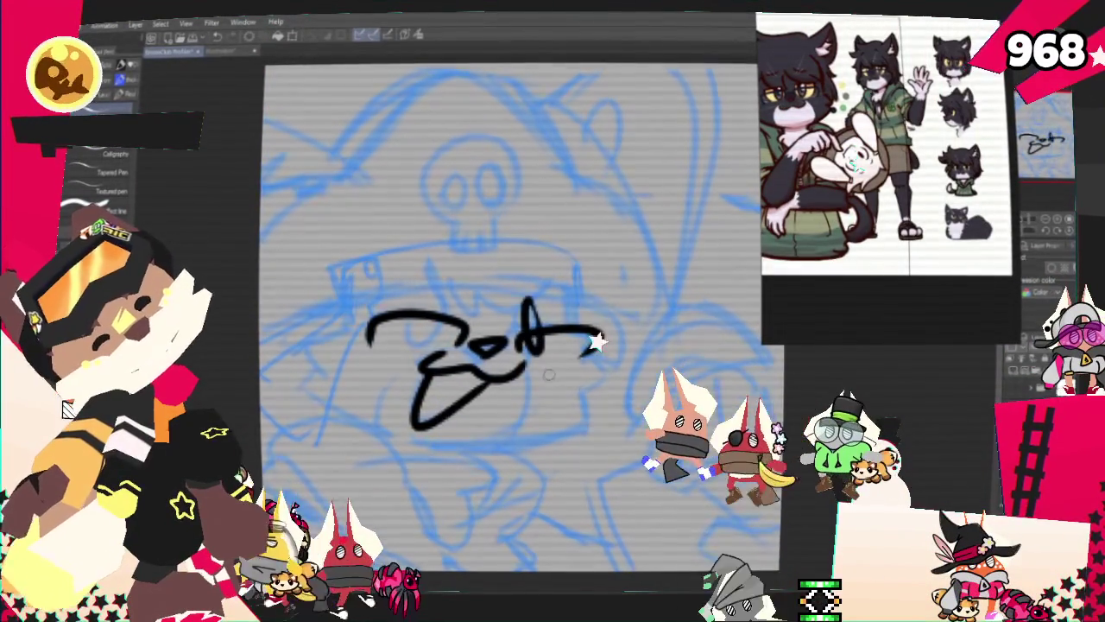
Ink a stroke above the nose, a right-side slant, and the left cheek tuft and curve.
drag(437, 267, 442, 341)
key(ctrl+z)
drag(437, 268, 442, 341)
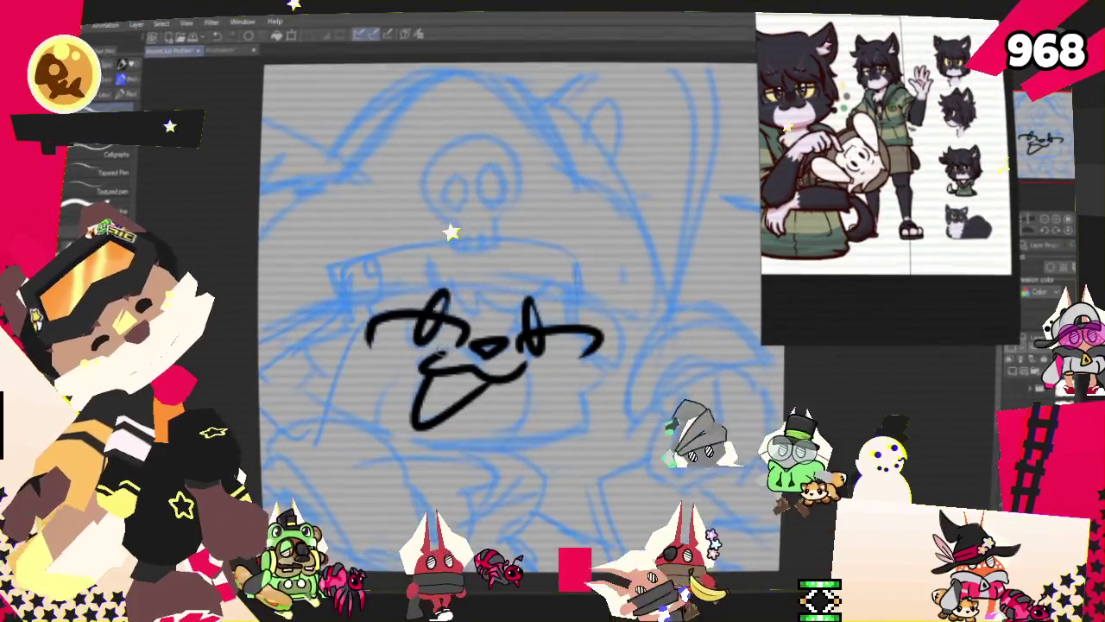
key(ctrl+z)
drag(549, 279, 519, 361)
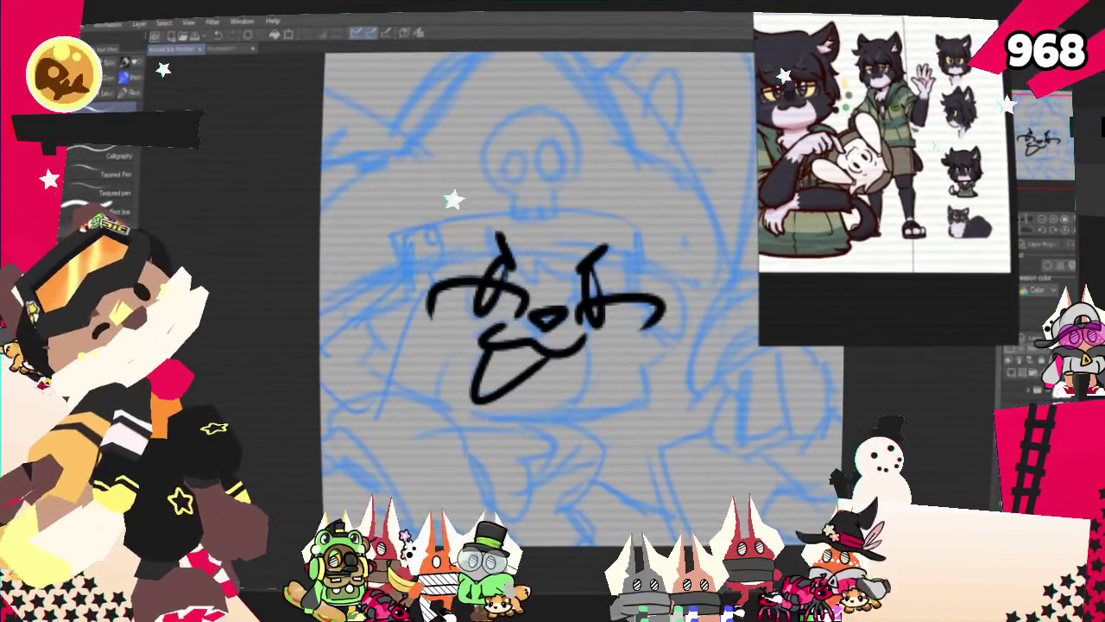
drag(400, 250, 407, 287)
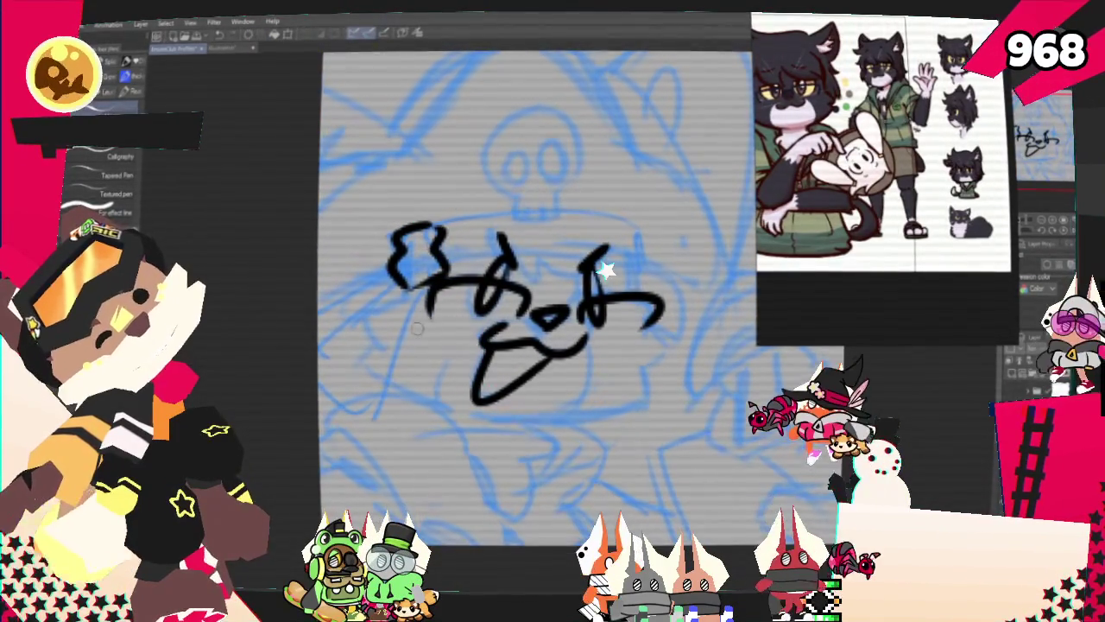
mouse_move(429, 281)
mouse_down()
mouse_move(328, 384)
mouse_move(319, 354)
mouse_up()
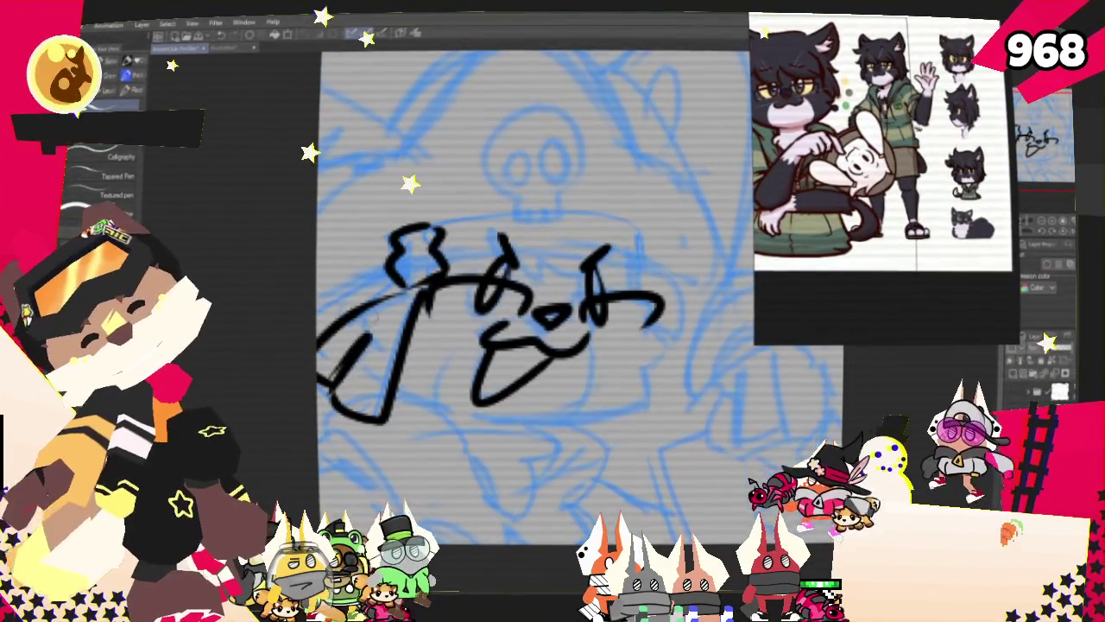
key(ctrl+z)
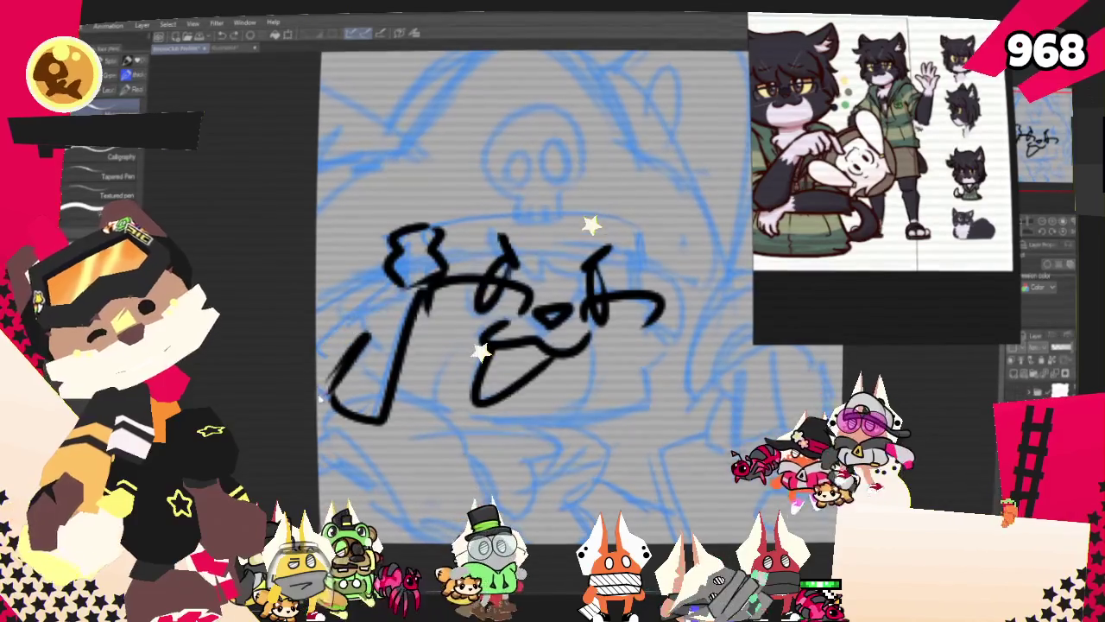
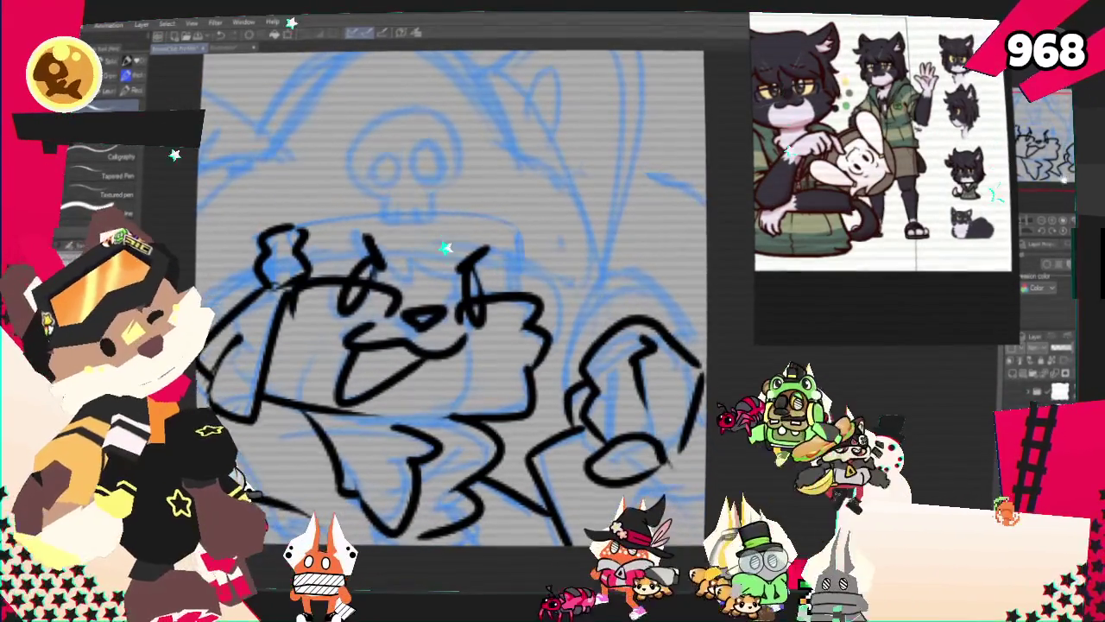
Ink the long curved outline on the hat's right side, redrawn up to the canvas top.
drag(646, 354, 601, 444)
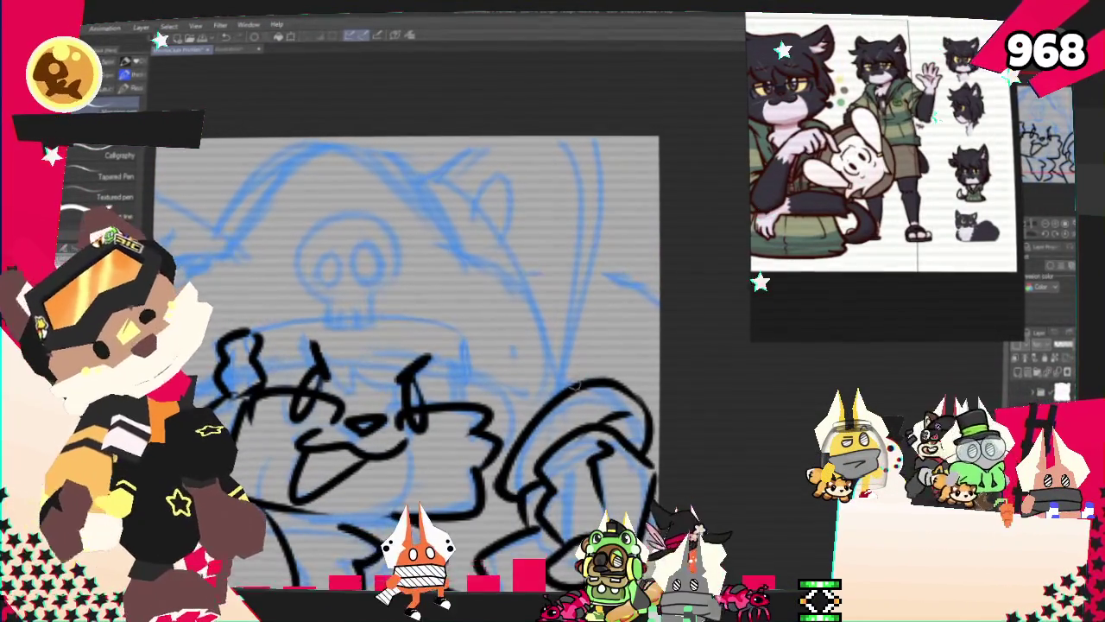
drag(577, 138, 570, 380)
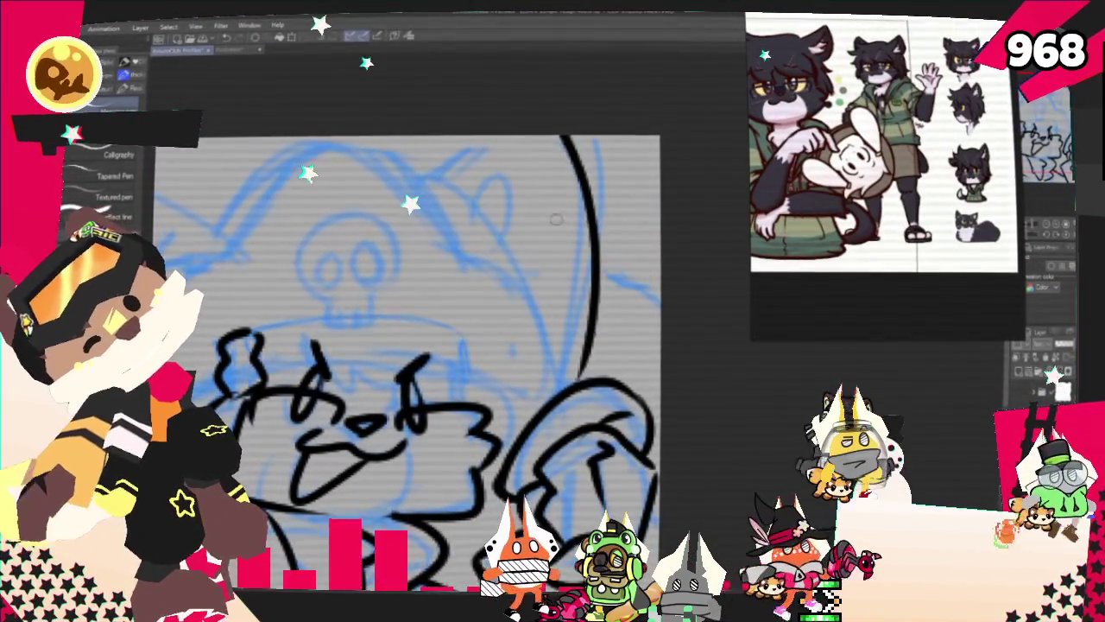
key(ctrl+z)
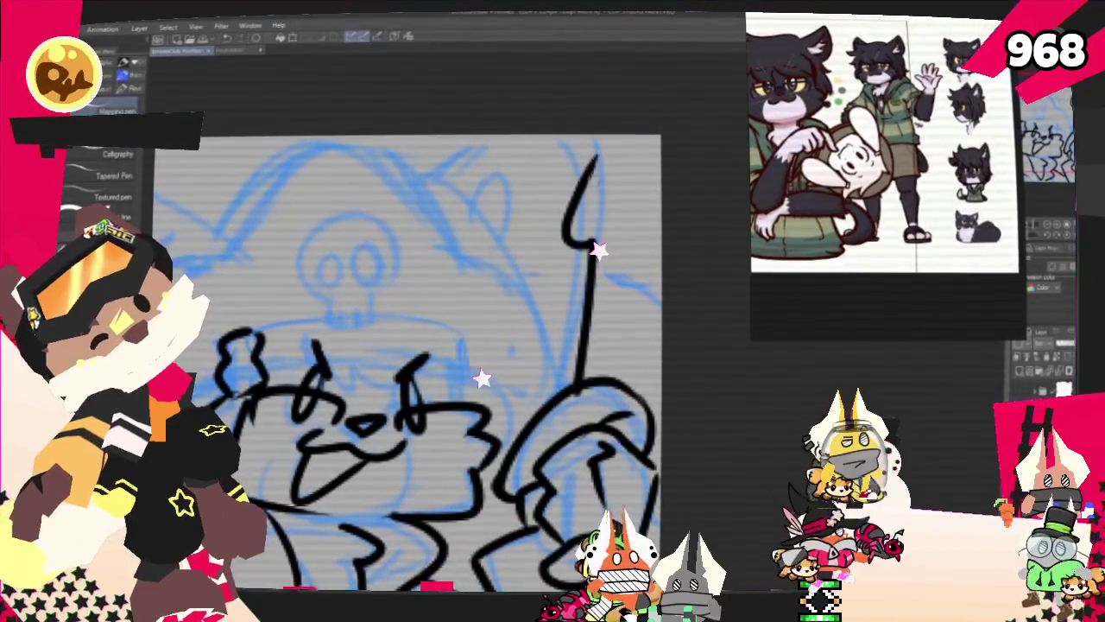
drag(449, 136, 384, 185)
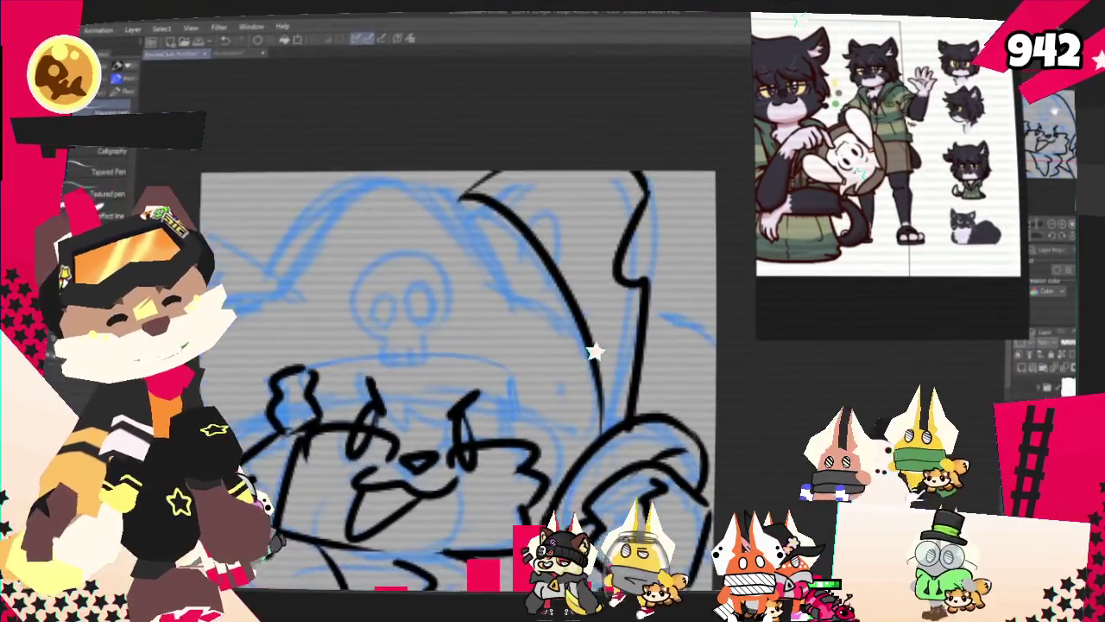
Reposition the view and begin inking the skull emblem outline over the blue sketch.
mouse_move(388, 328)
mouse_down()
mouse_move(483, 398)
mouse_move(461, 328)
mouse_up()
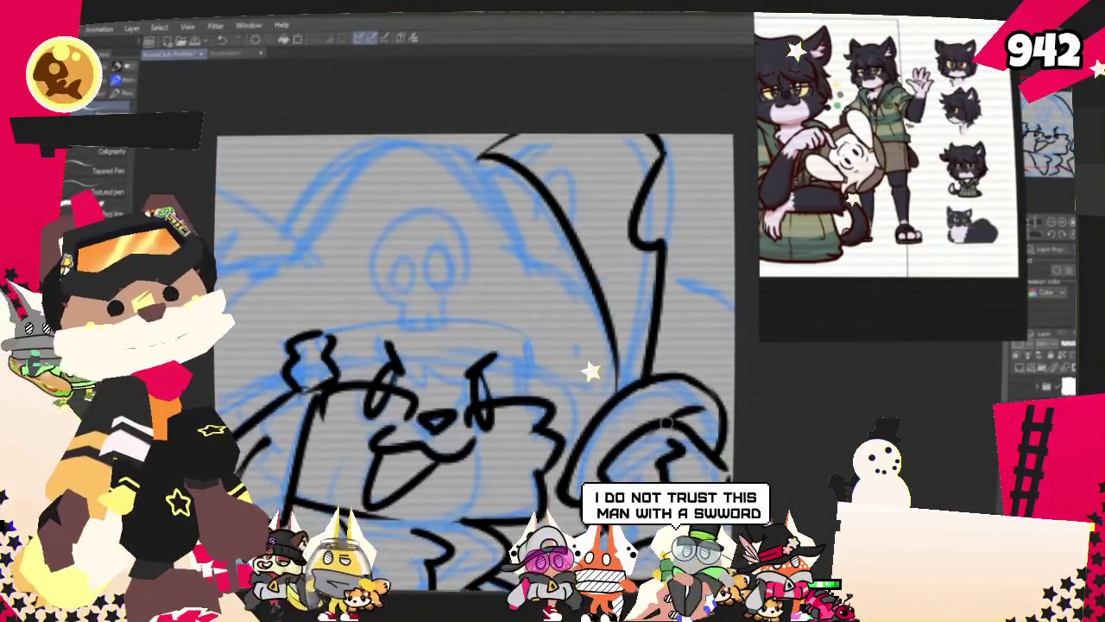
drag(466, 363, 463, 328)
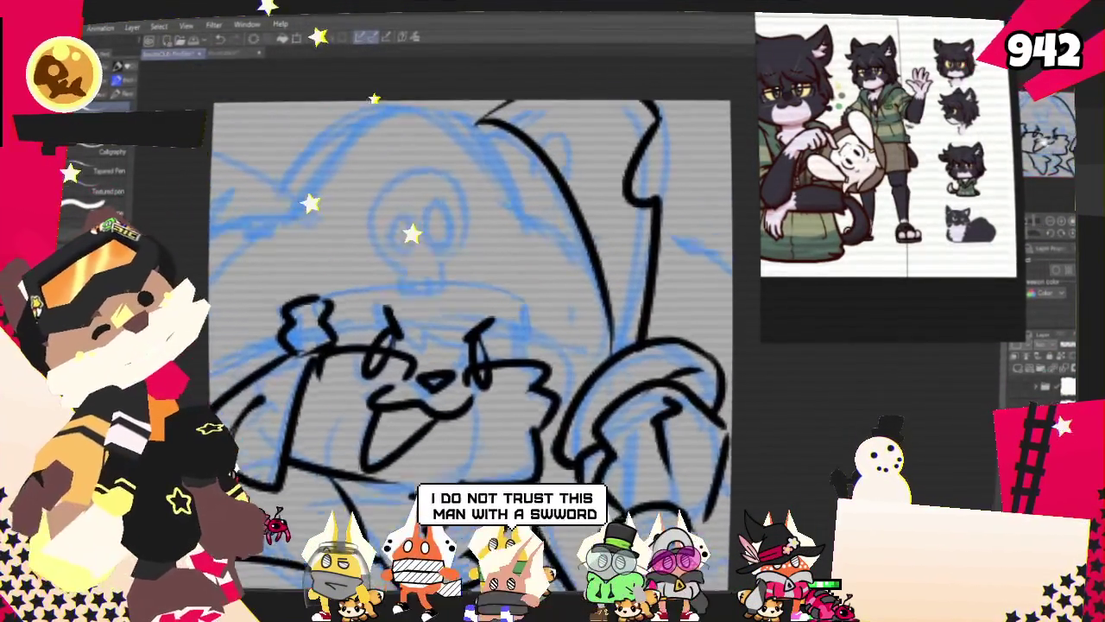
drag(610, 211, 627, 219)
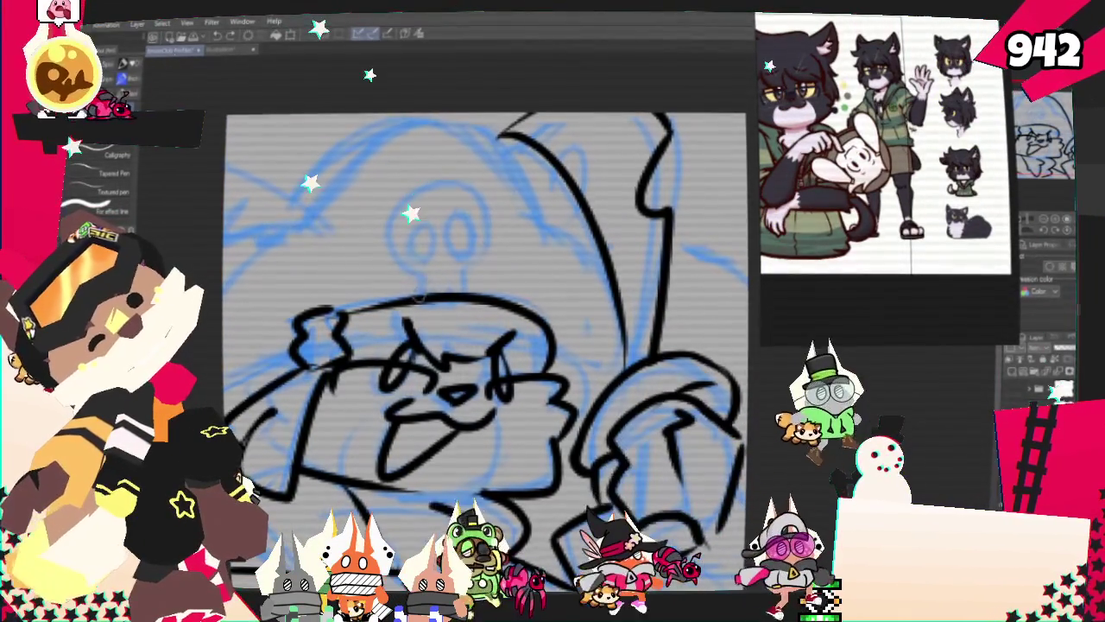
drag(384, 259, 500, 247)
Finish inking the skull shape and its two eye holes.
drag(406, 276, 475, 285)
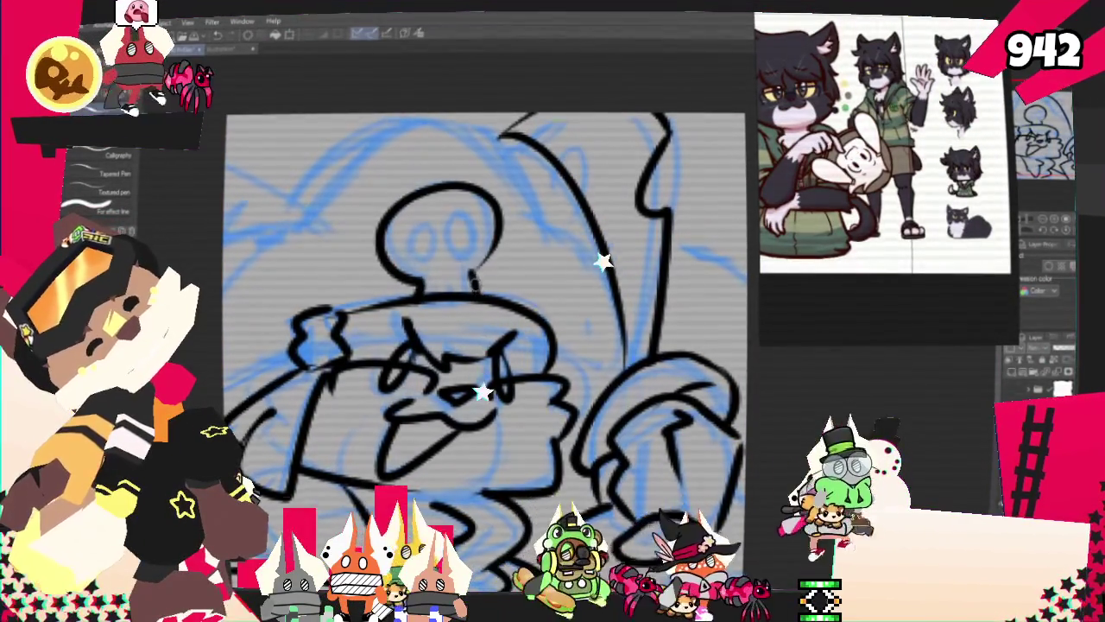
mouse_move(424, 223)
mouse_down()
mouse_move(413, 226)
mouse_move(452, 222)
mouse_up()
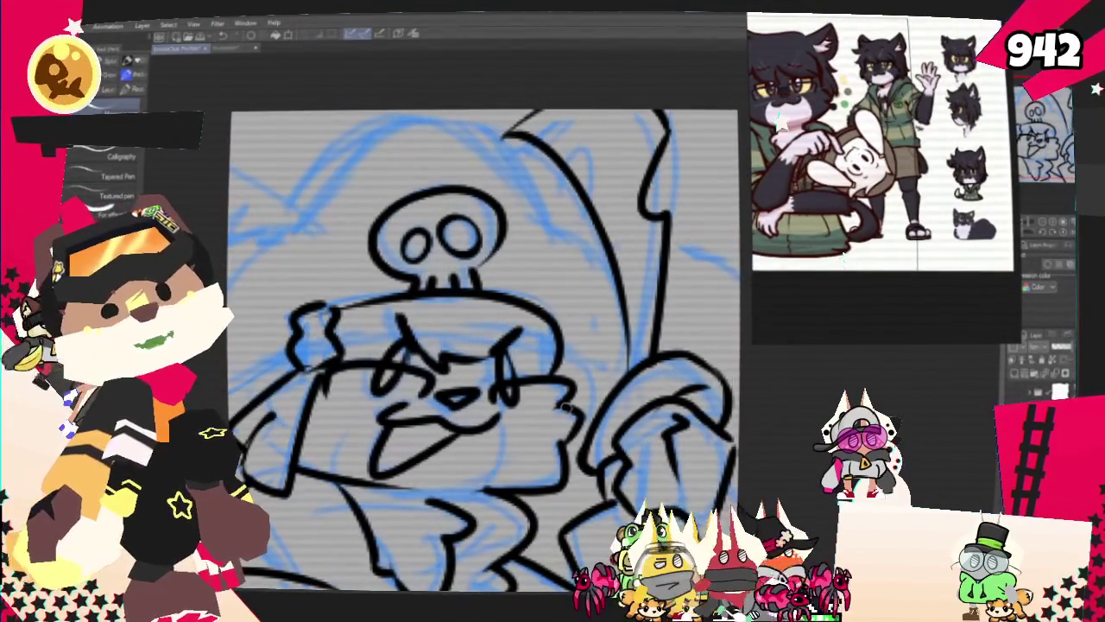
drag(483, 345, 508, 390)
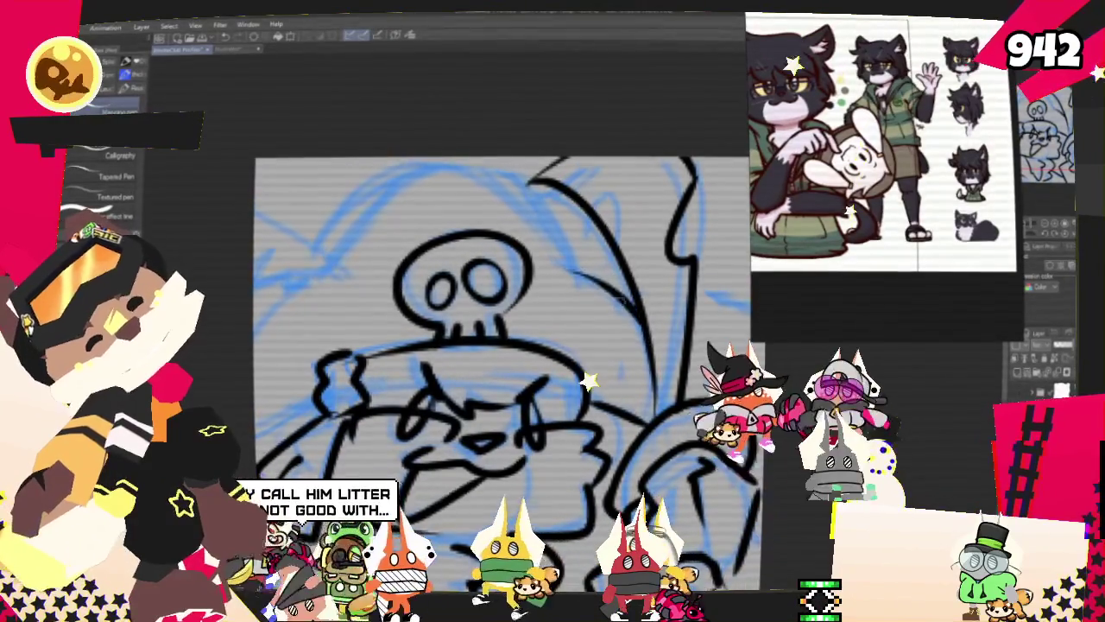
Ink the curved hood outline across the top and down to the left canvas edge.
drag(300, 280, 565, 158)
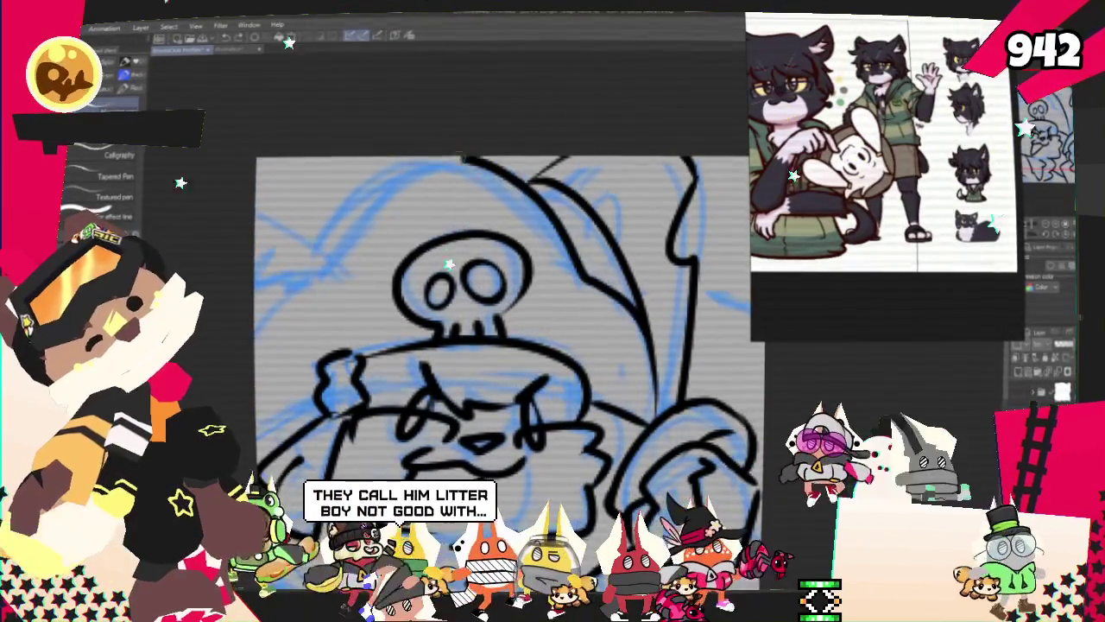
drag(302, 278, 257, 333)
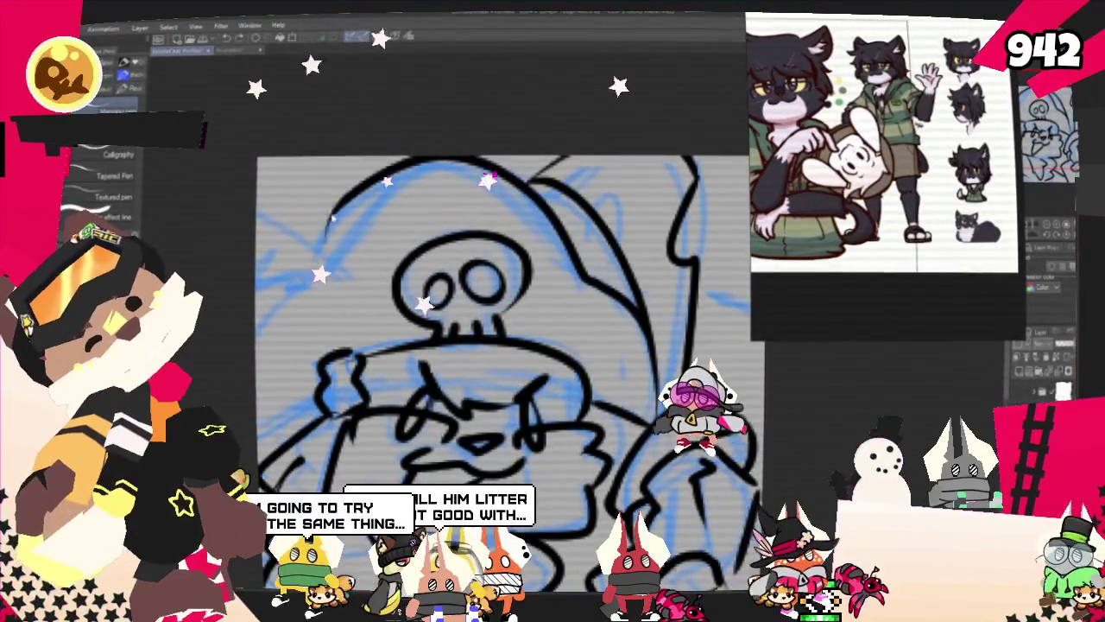
drag(309, 250, 258, 221)
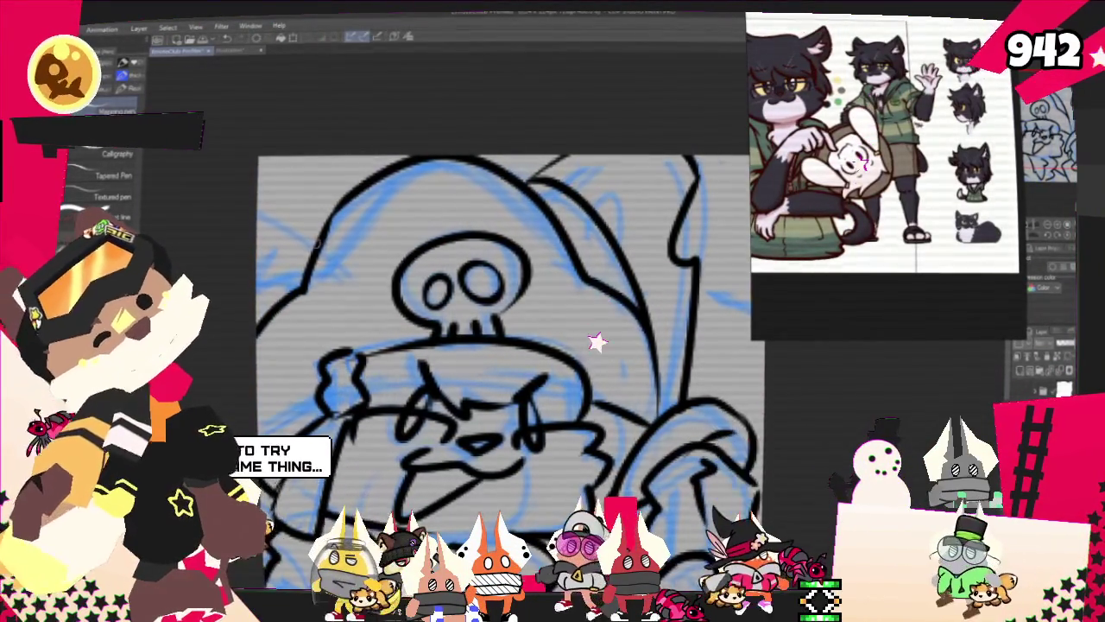
key(ctrl+z)
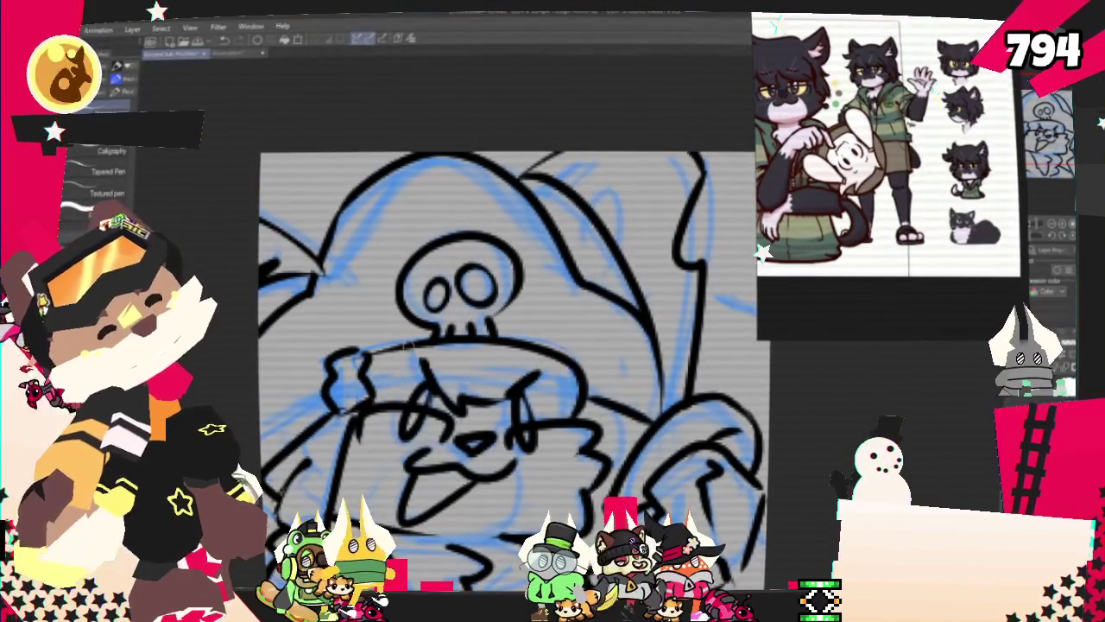
drag(497, 371, 478, 310)
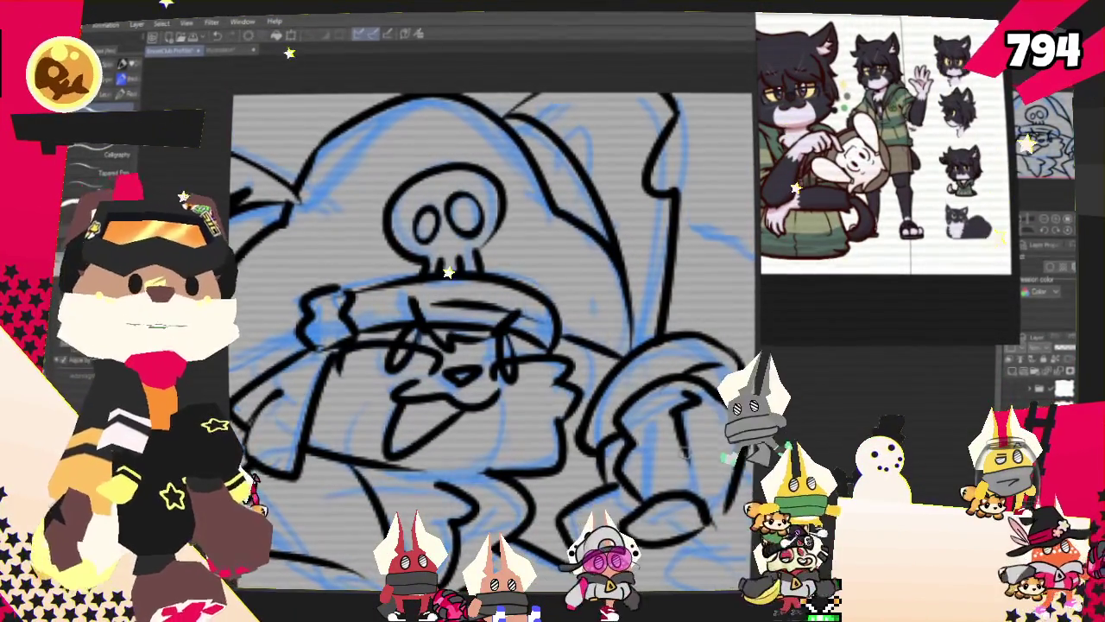
scroll(470, 294, down, 3)
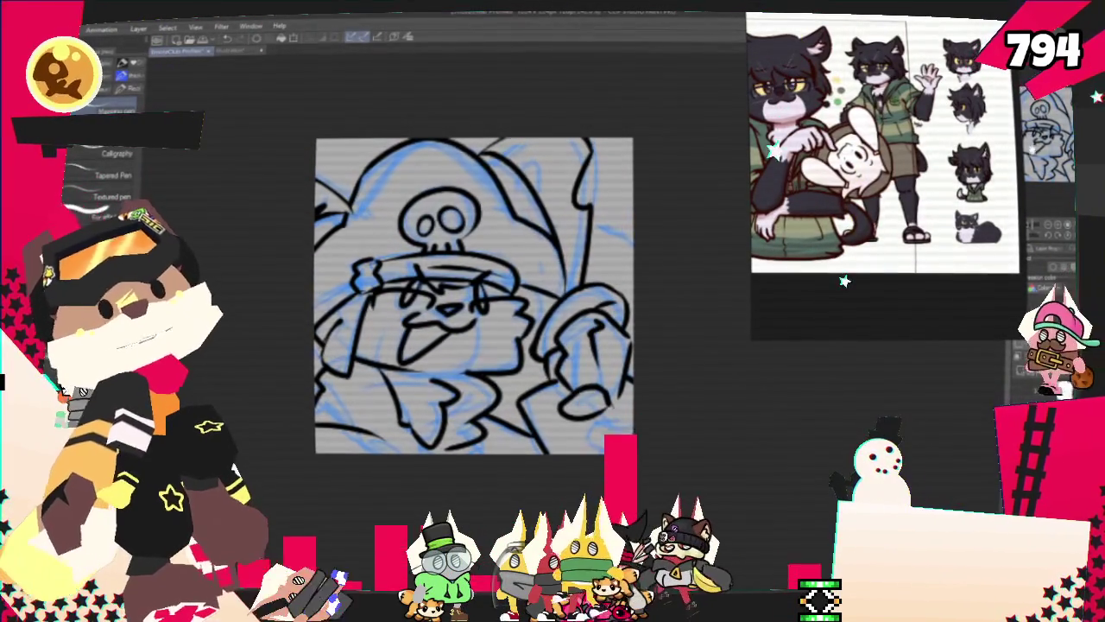
drag(474, 295, 493, 315)
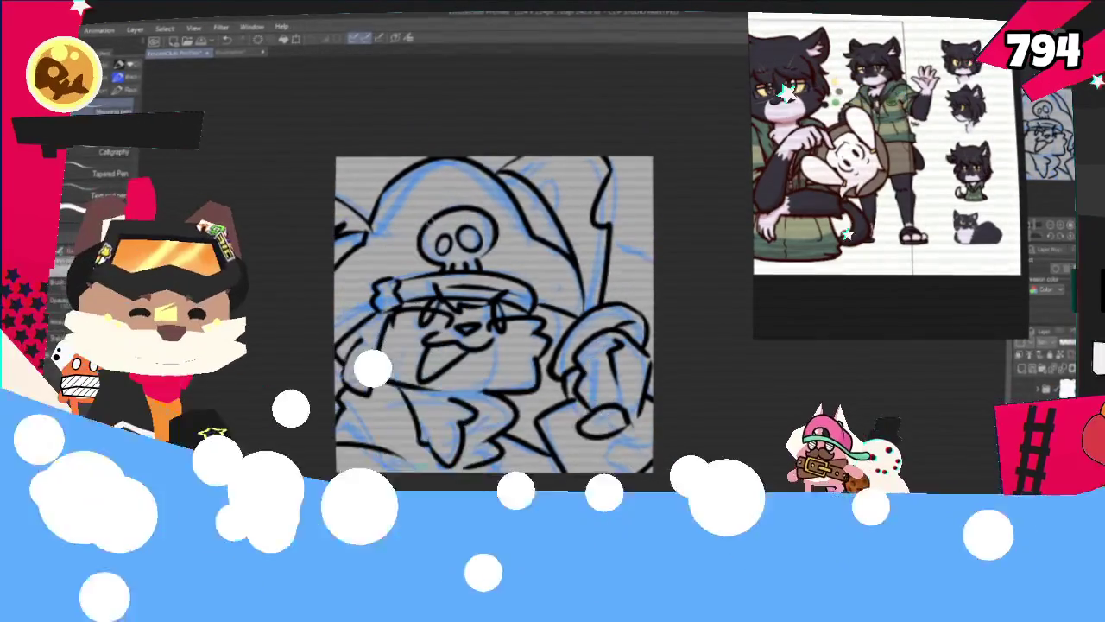
scroll(507, 278, up, 2)
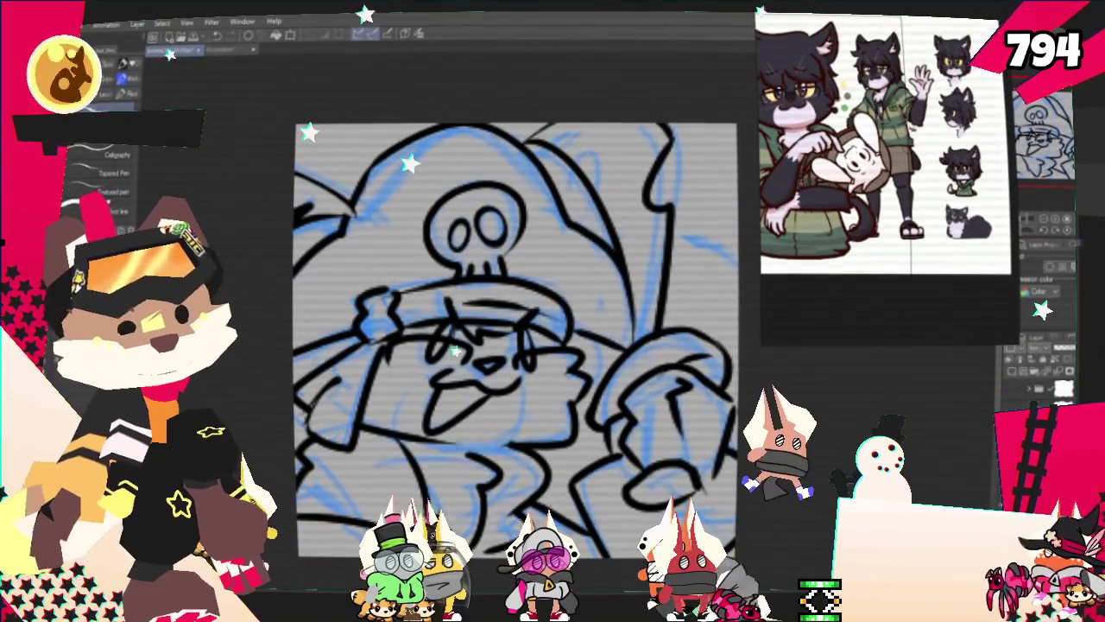
Hide the blue sketch layer, zoom in on the reference cat, and start painting dark near the paw.
click(1014, 376)
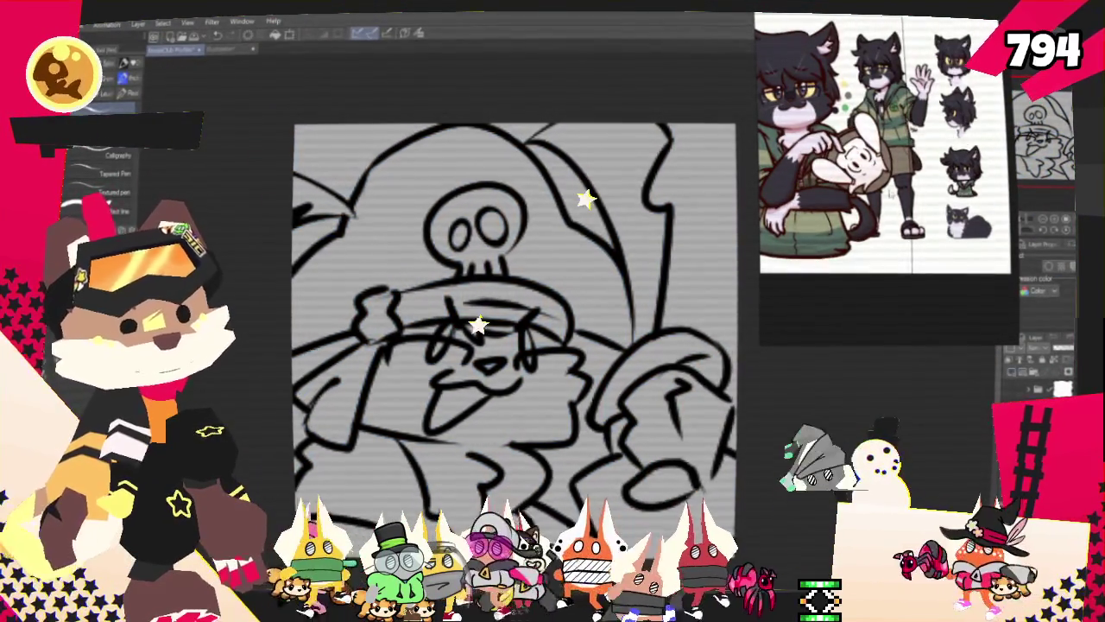
scroll(889, 173, up, 3)
scroll(889, 181, up, 2)
scroll(889, 182, up, 1)
scroll(889, 182, down, 3)
scroll(889, 182, down, 2)
scroll(941, 199, up, 2)
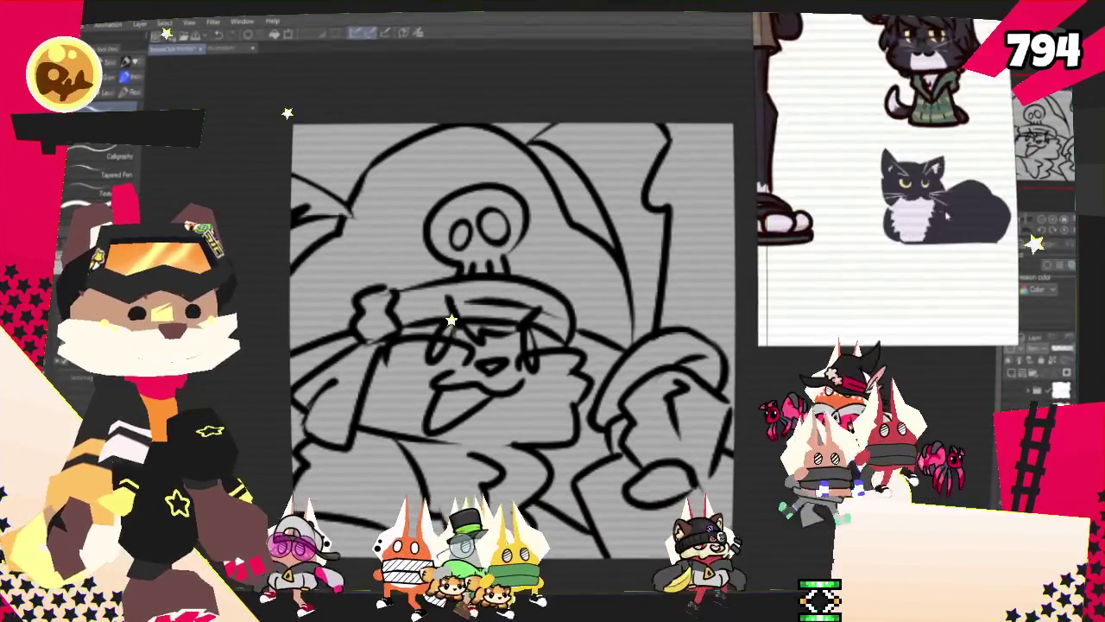
scroll(941, 199, up, 2)
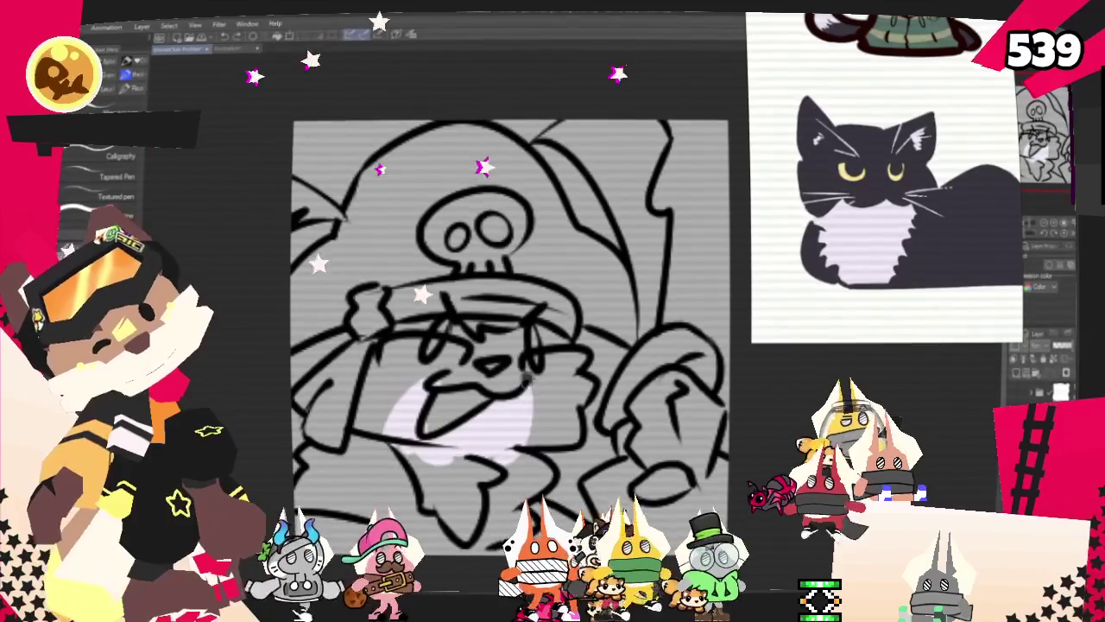
drag(567, 419, 578, 430)
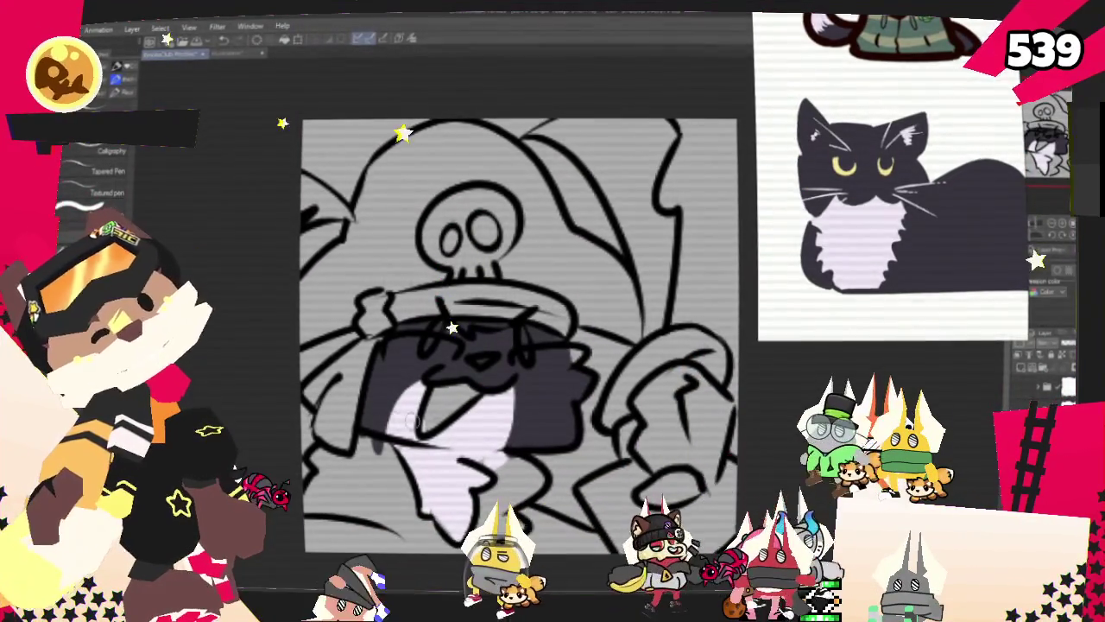
Fill the cat's raised paw with dark fur colour.
drag(518, 345, 471, 335)
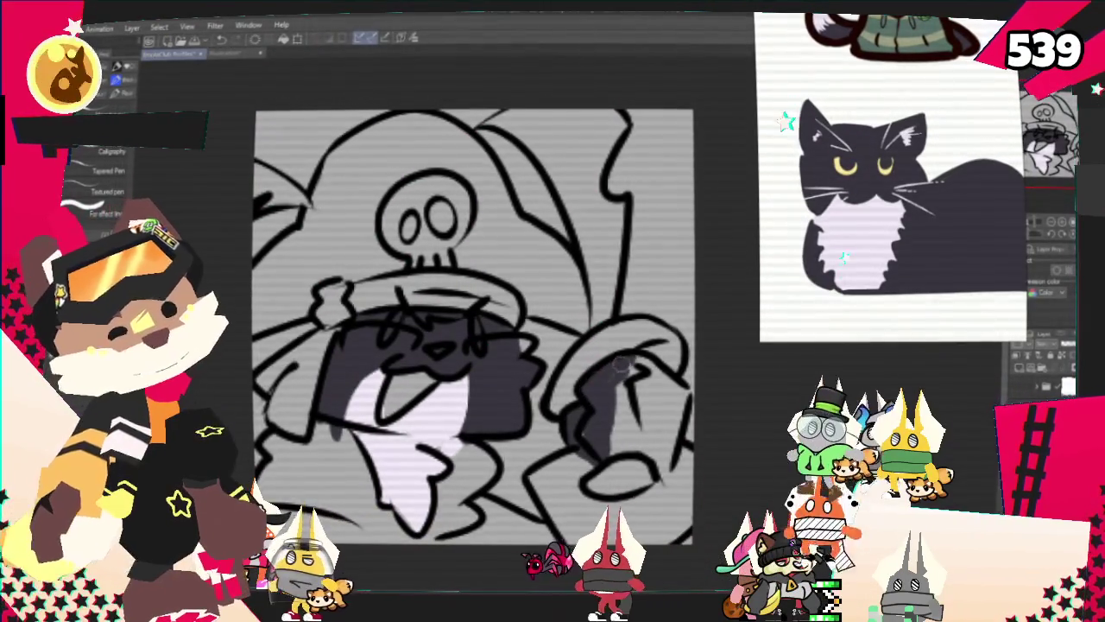
drag(622, 362, 682, 395)
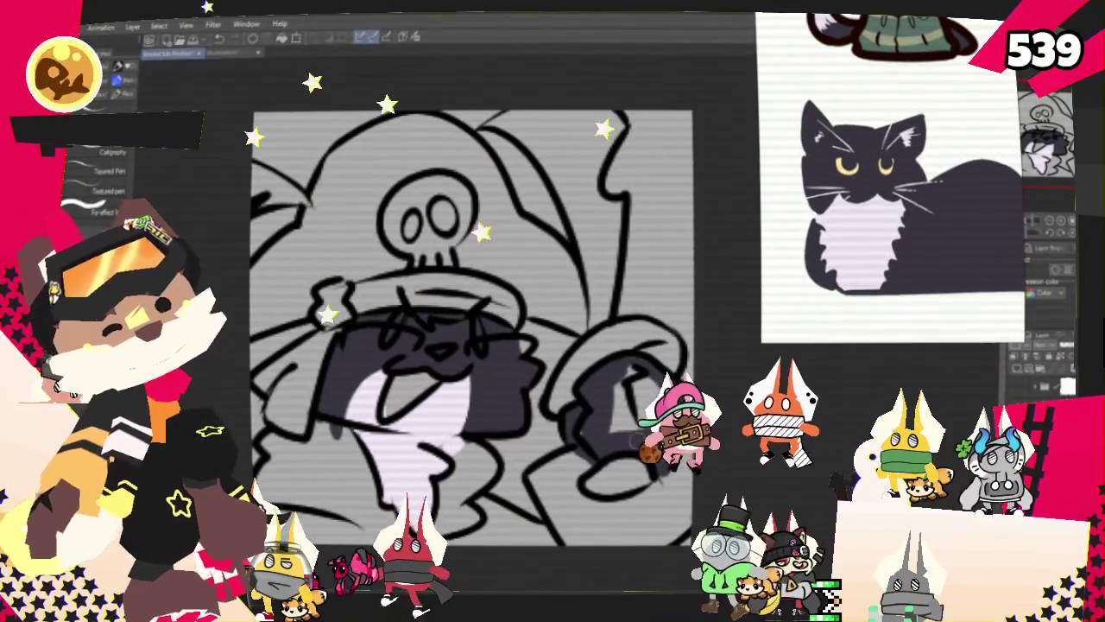
drag(633, 439, 671, 398)
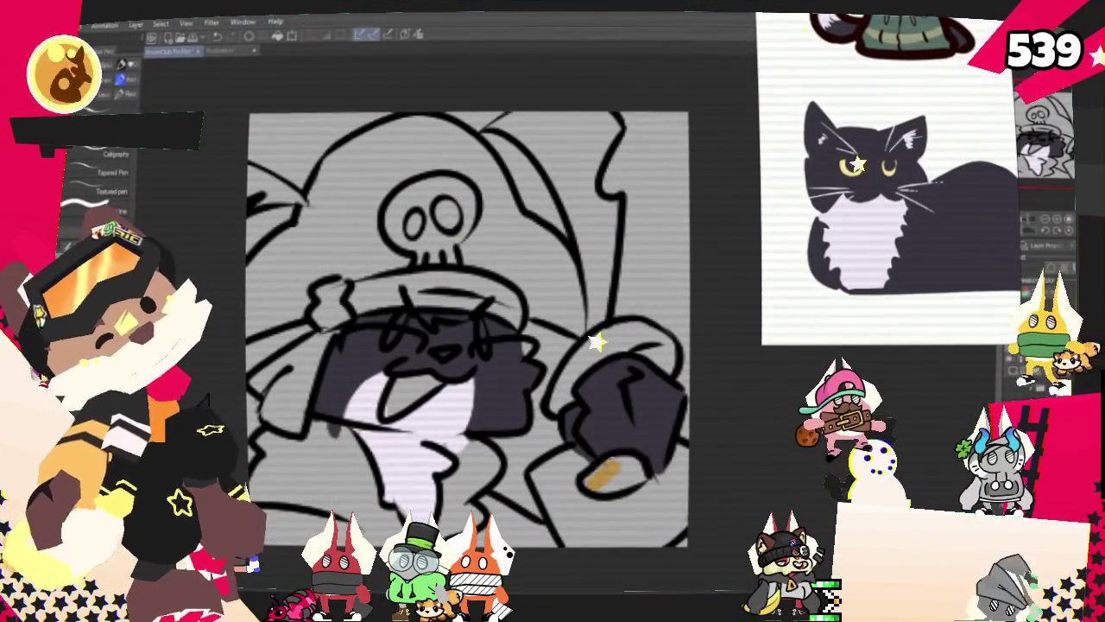
Paint a yellow patch by the paw and the yellow right eye, and widen the red bandana.
mouse_move(559, 369)
mouse_down()
mouse_move(569, 402)
mouse_move(673, 344)
mouse_up()
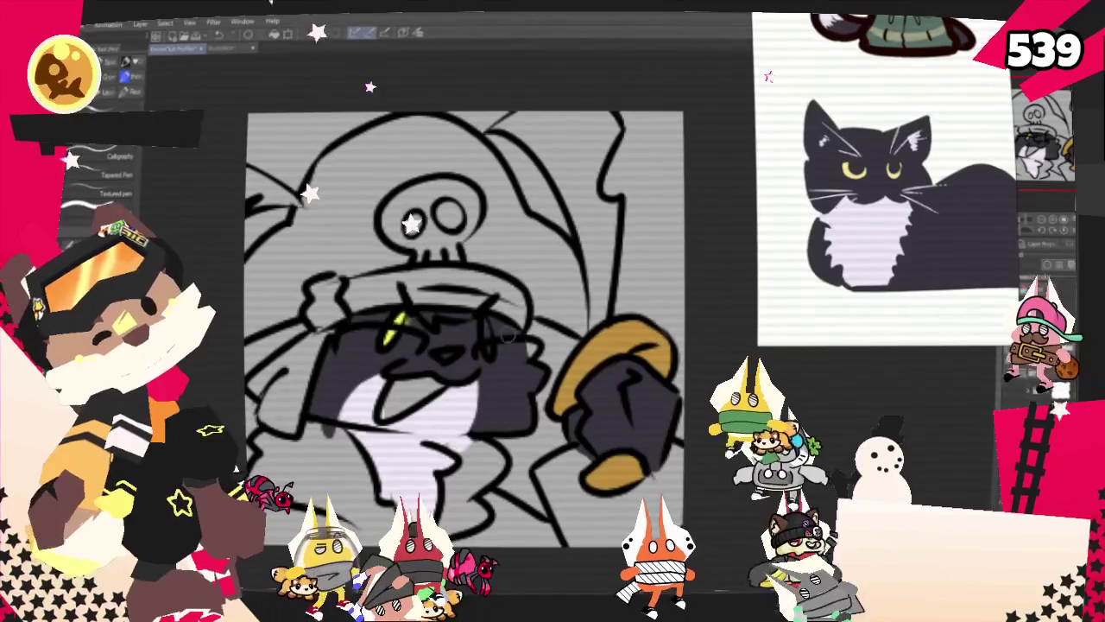
drag(488, 326, 489, 347)
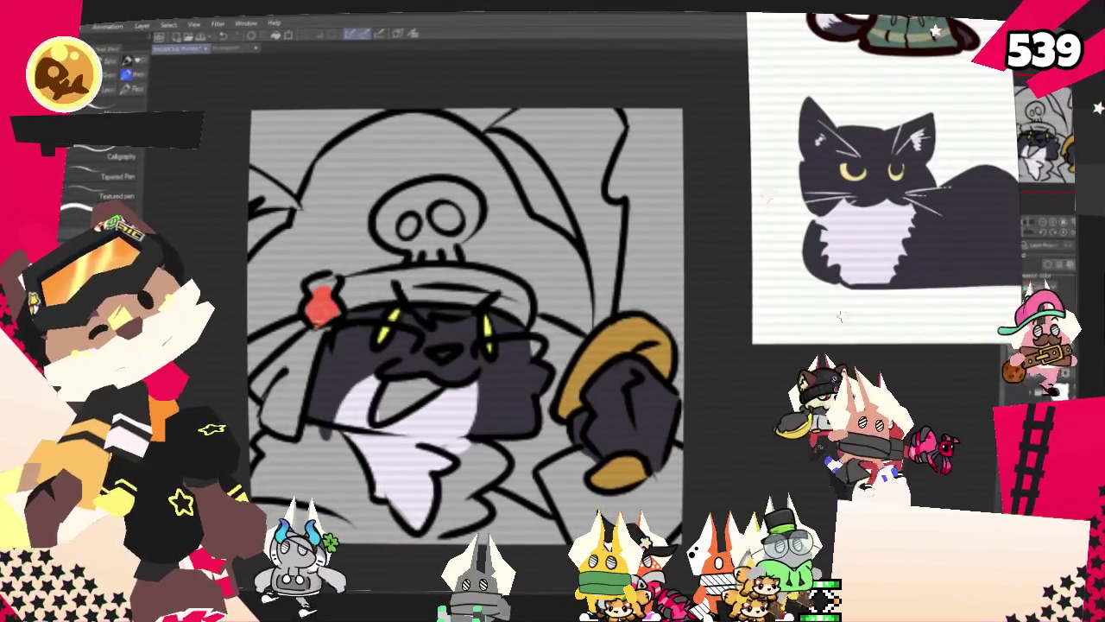
drag(319, 302, 276, 414)
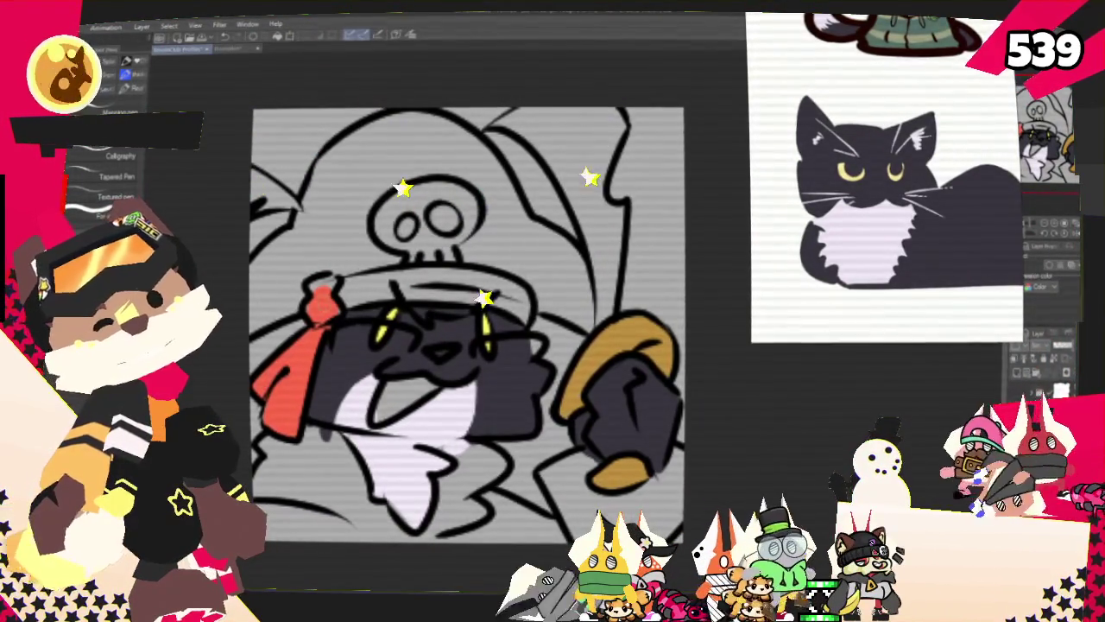
drag(371, 278, 401, 277)
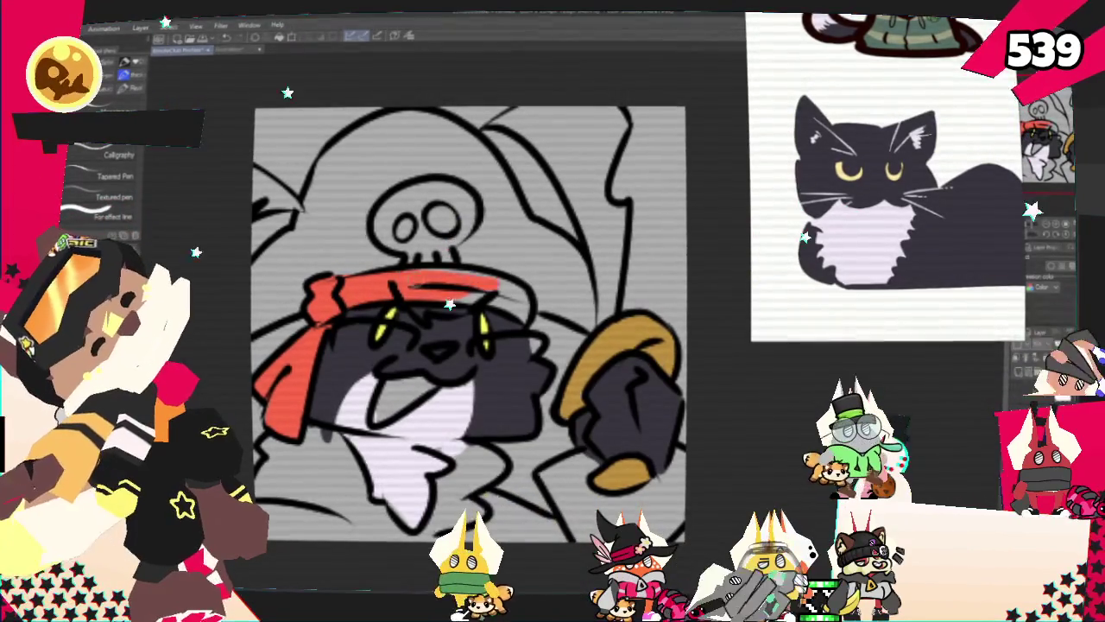
drag(497, 281, 516, 286)
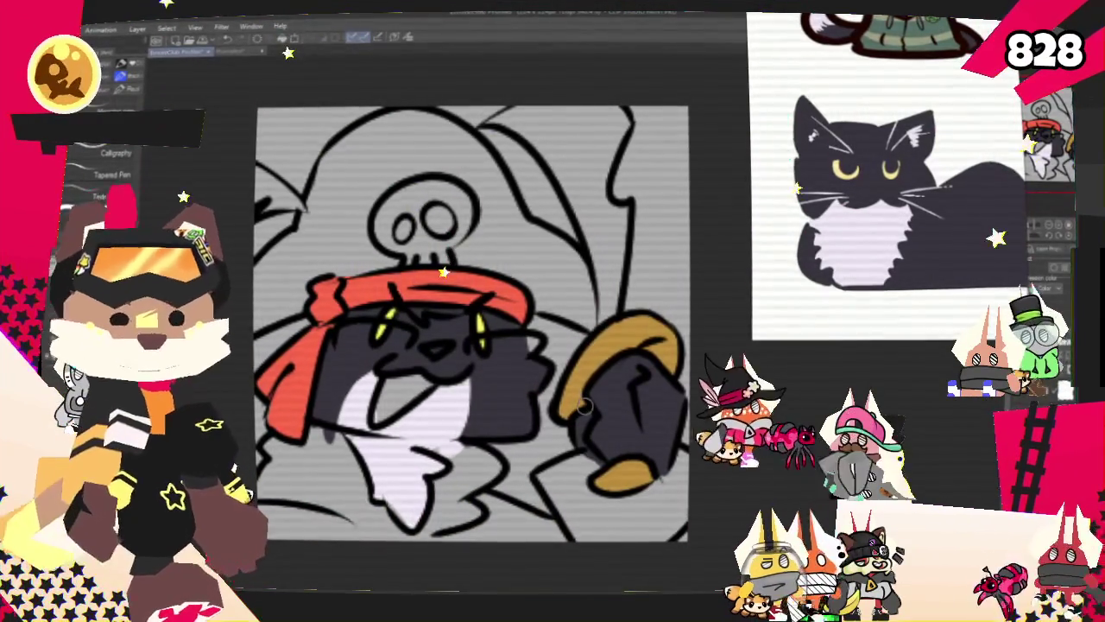
Pan the canvas to bring the cat's coat into view.
scroll(585, 406, up, 2)
drag(471, 349, 512, 320)
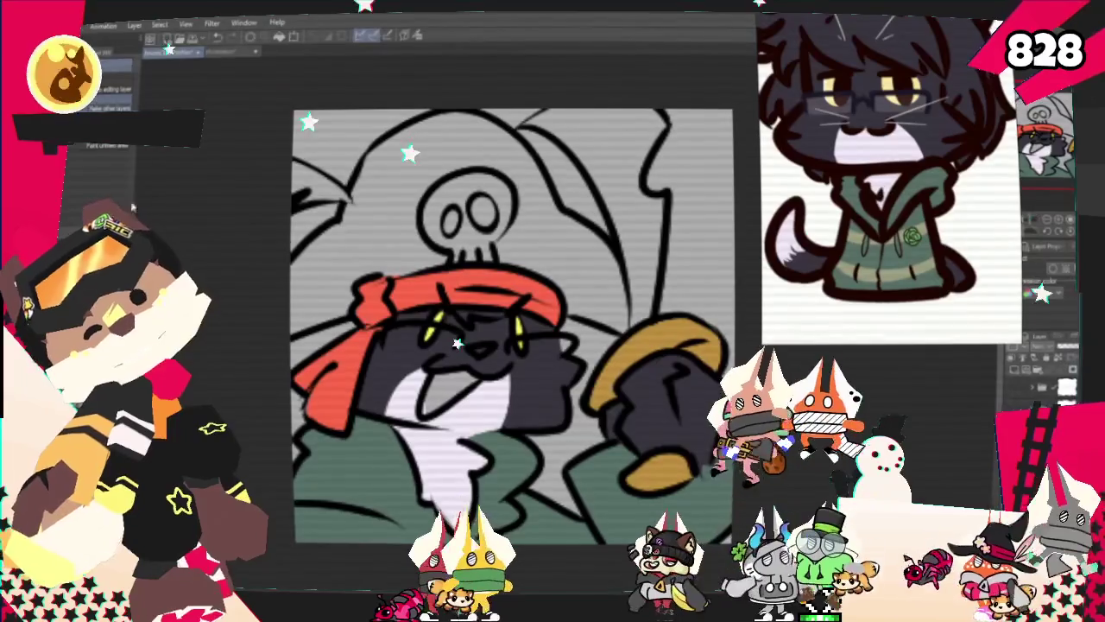
key(p)
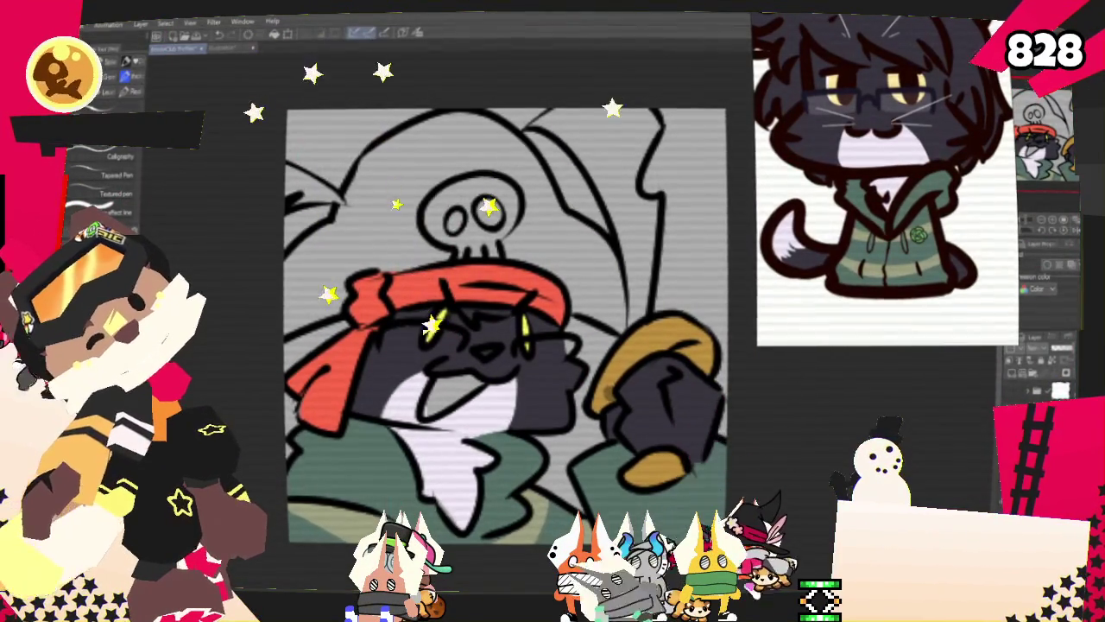
Fill the pirate hat with black, then undo that fill.
click(398, 187)
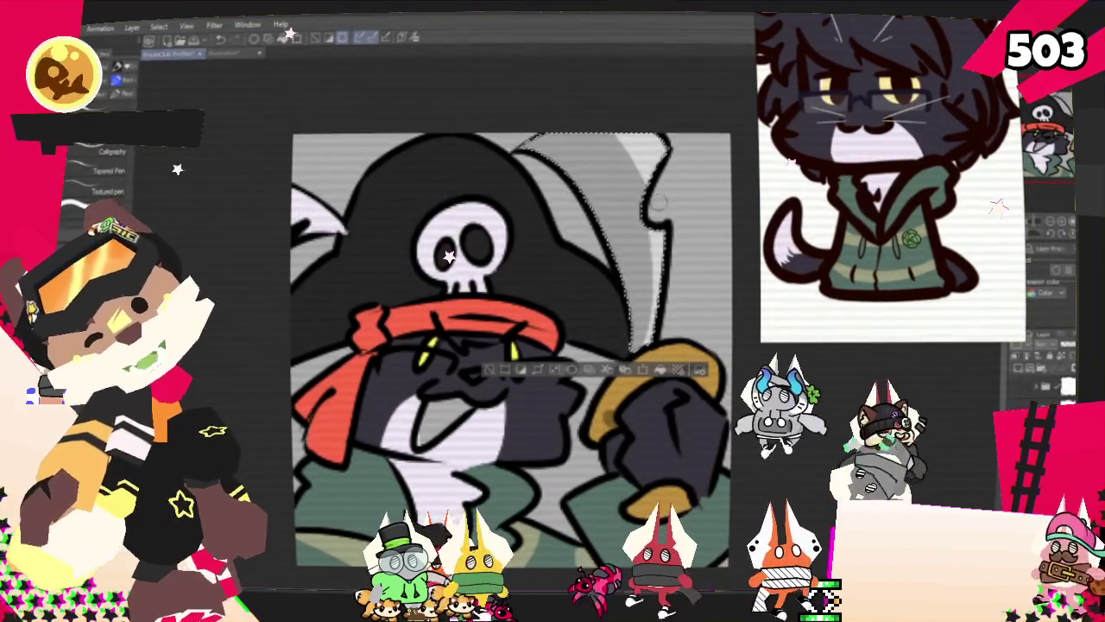
key(ctrl+z)
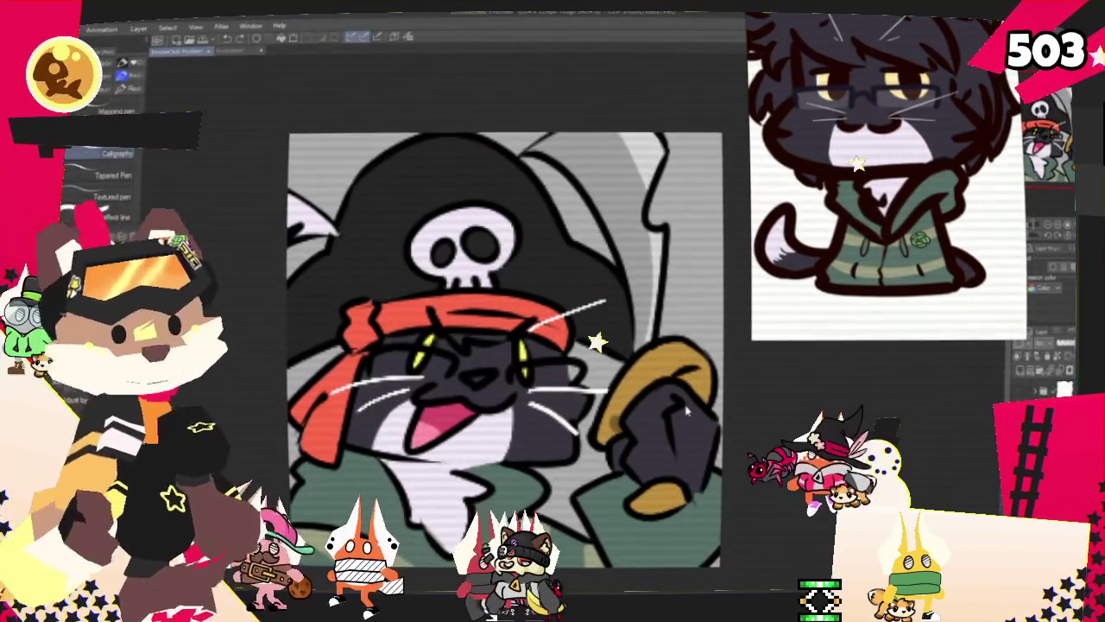
scroll(686, 413, down, 1)
scroll(686, 413, down, 1)
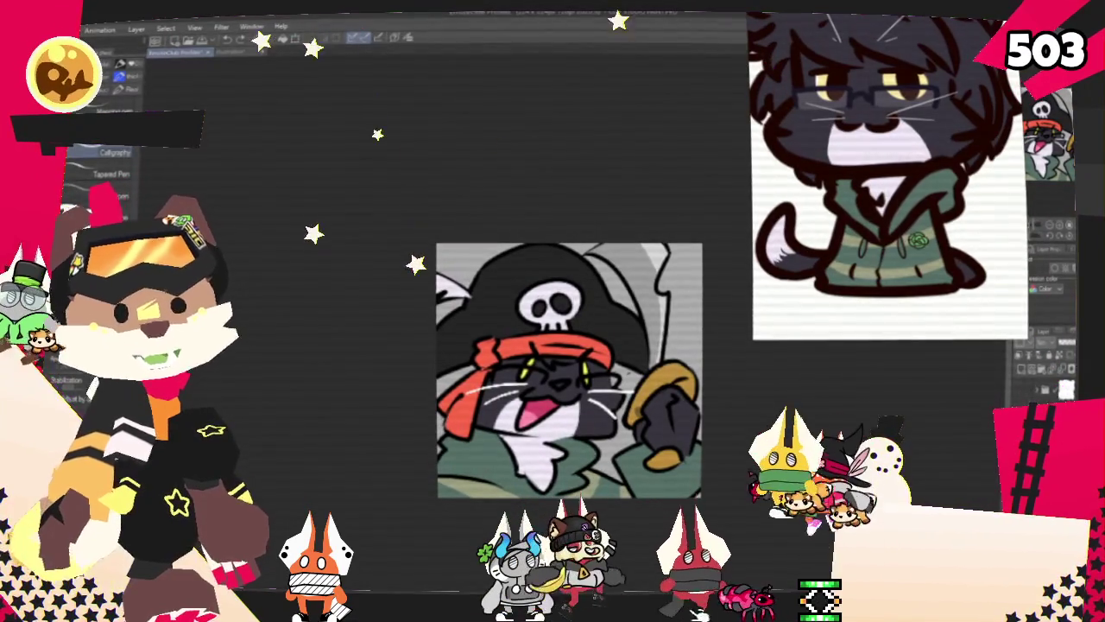
scroll(627, 381, up, 1)
scroll(599, 287, down, 1)
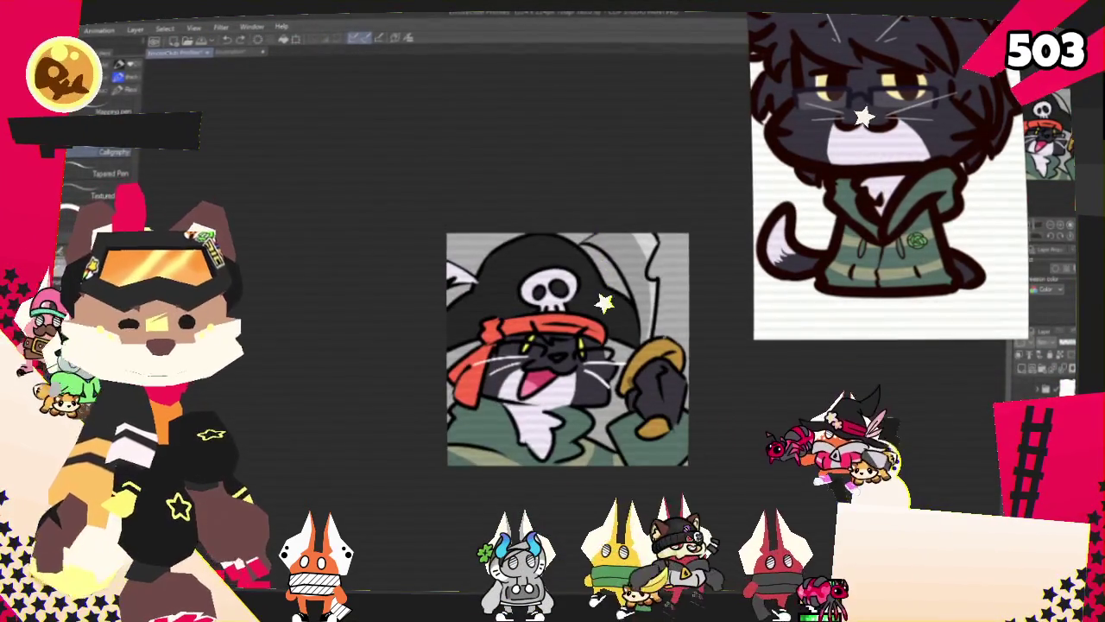
scroll(605, 302, up, 1)
scroll(604, 302, down, 1)
scroll(605, 302, up, 2)
scroll(604, 302, up, 1)
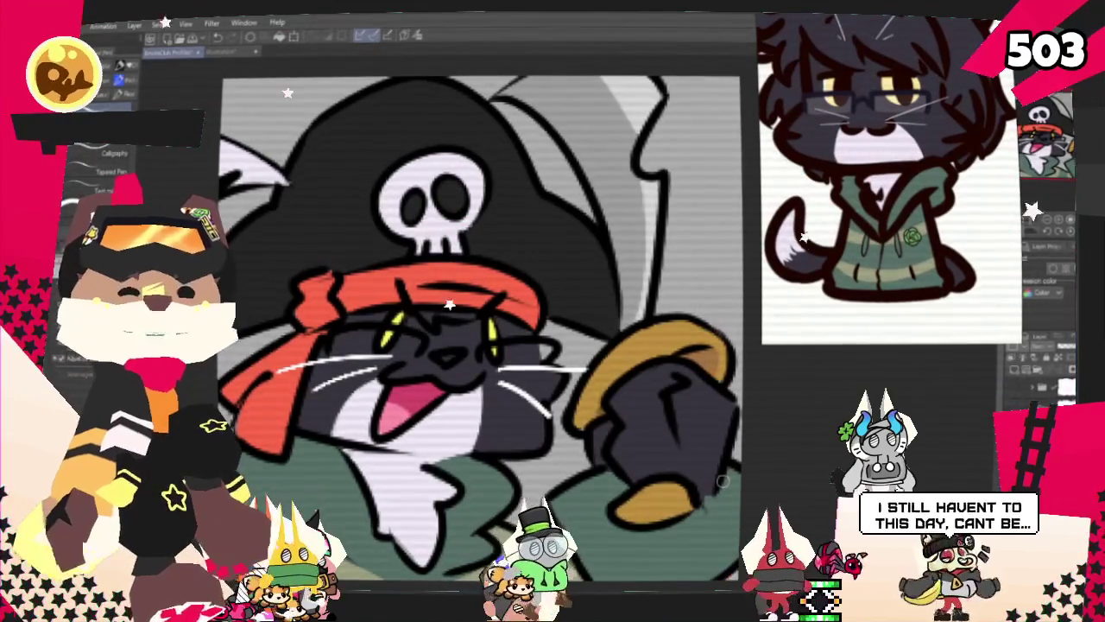
scroll(487, 373, down, 3)
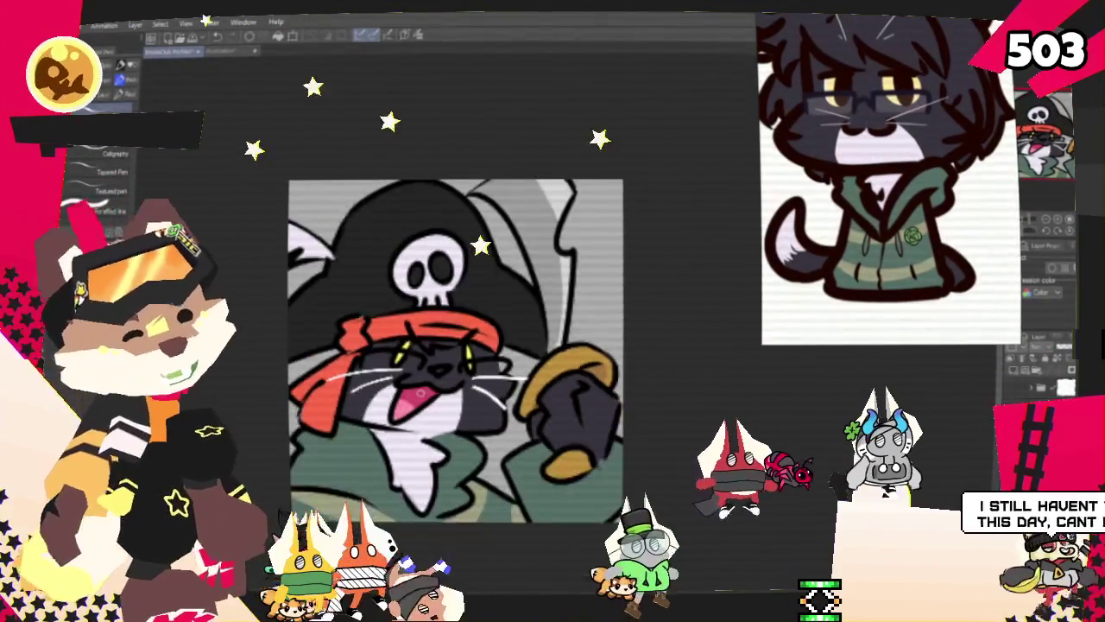
scroll(486, 373, down, 2)
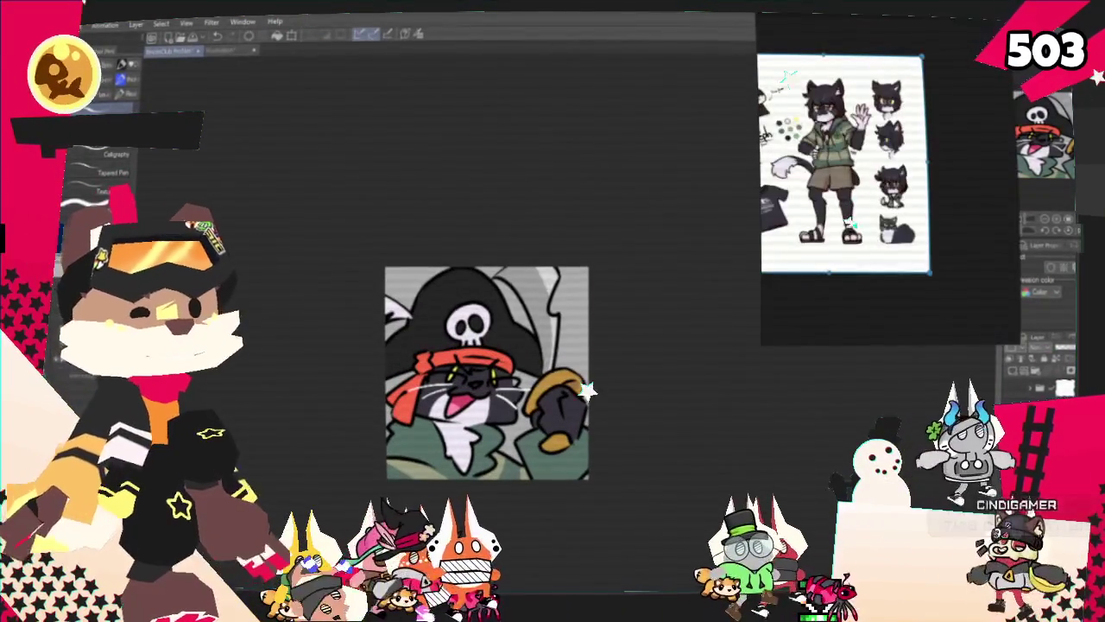
scroll(518, 324, up, 1)
scroll(518, 324, up, 1)
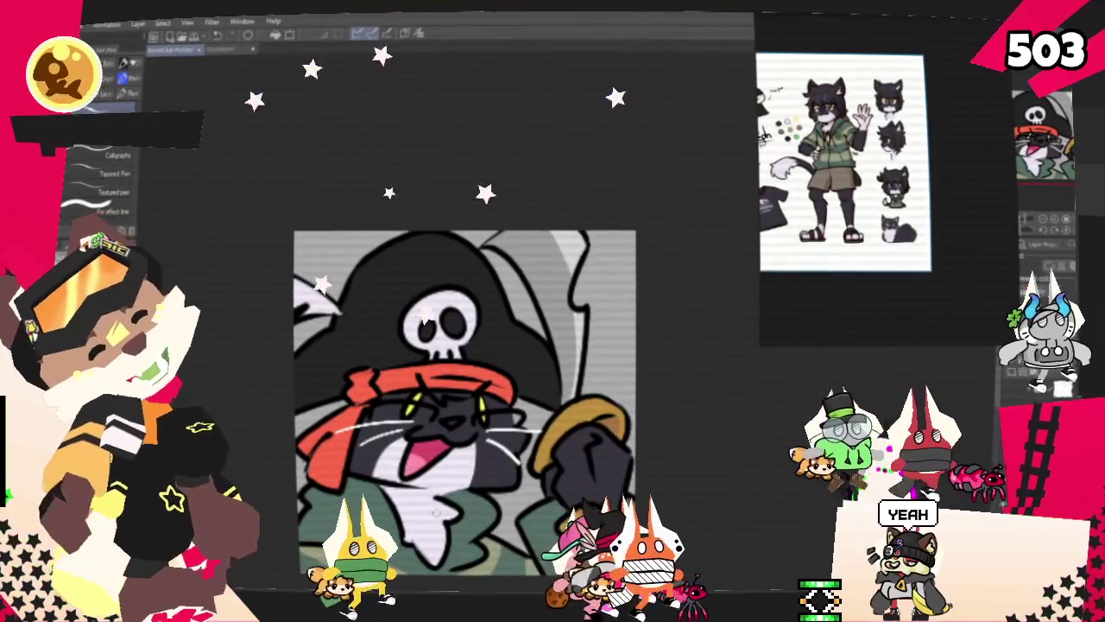
scroll(531, 498, up, 2)
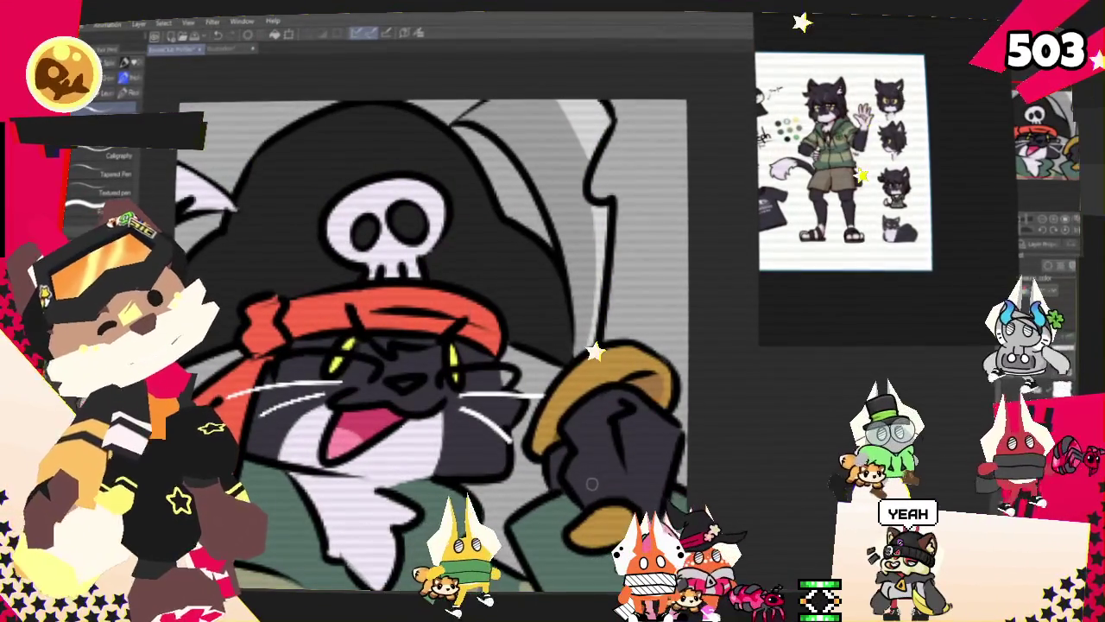
key(g)
Switch back to the inking pen tool.
key(p)
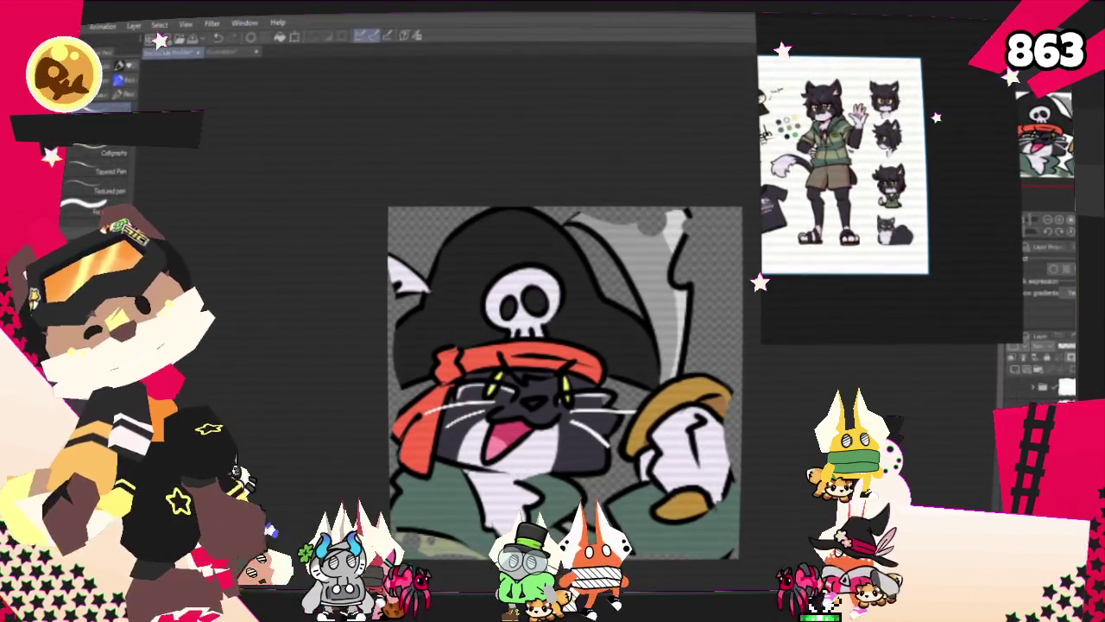
Export the pirate cat as a single-layer PNG into the 2025 folder with default PNG settings.
key(alt+f)
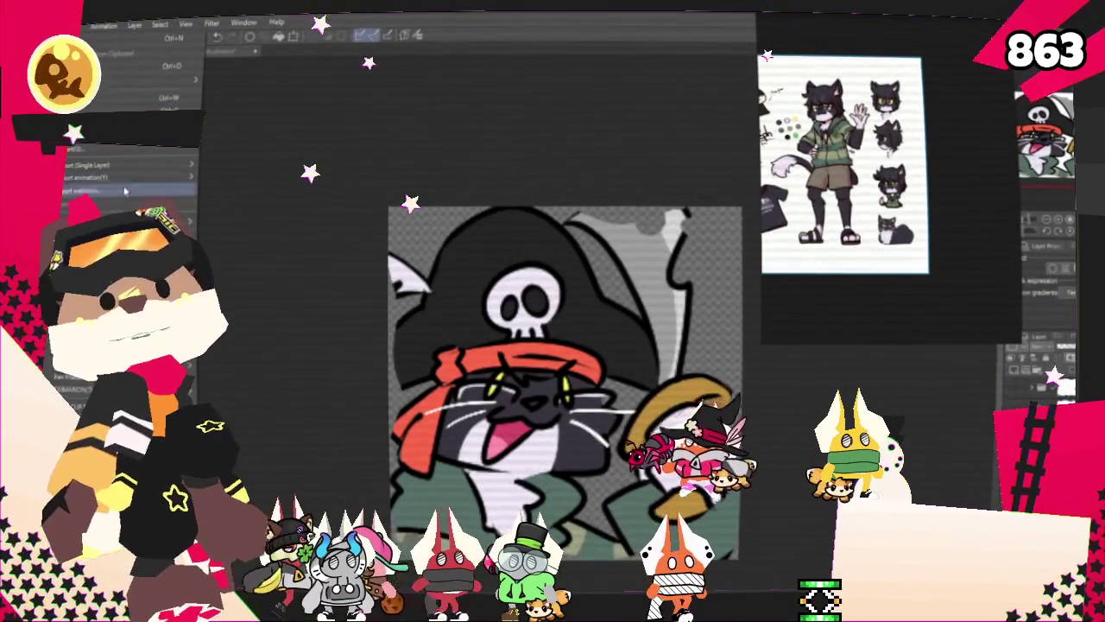
mouse_move(129, 165)
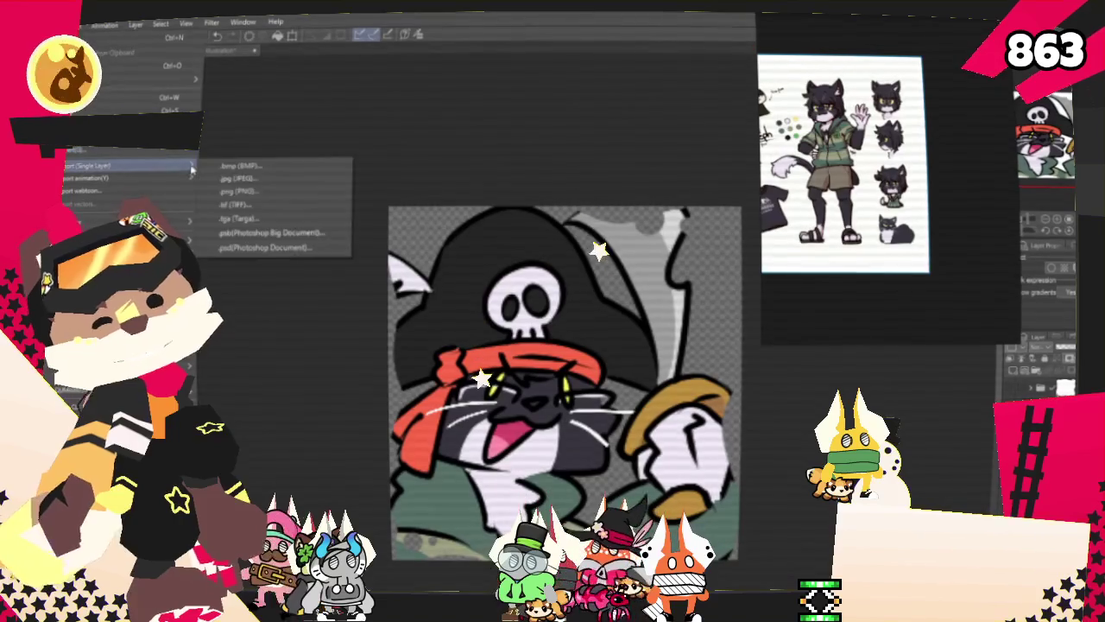
click(237, 192)
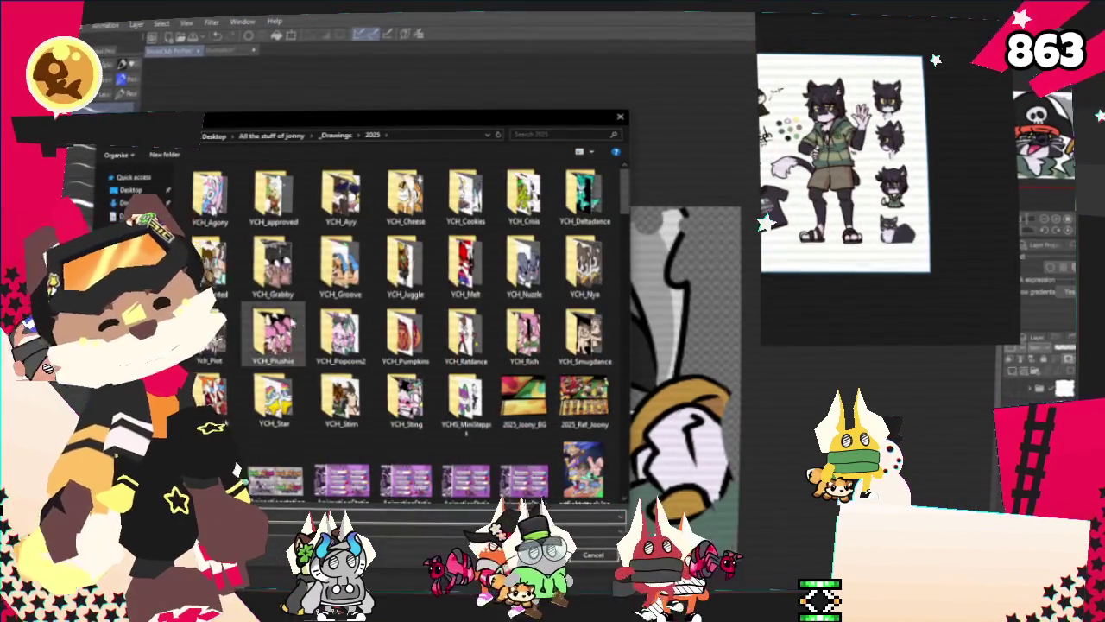
scroll(273, 333, down, 5)
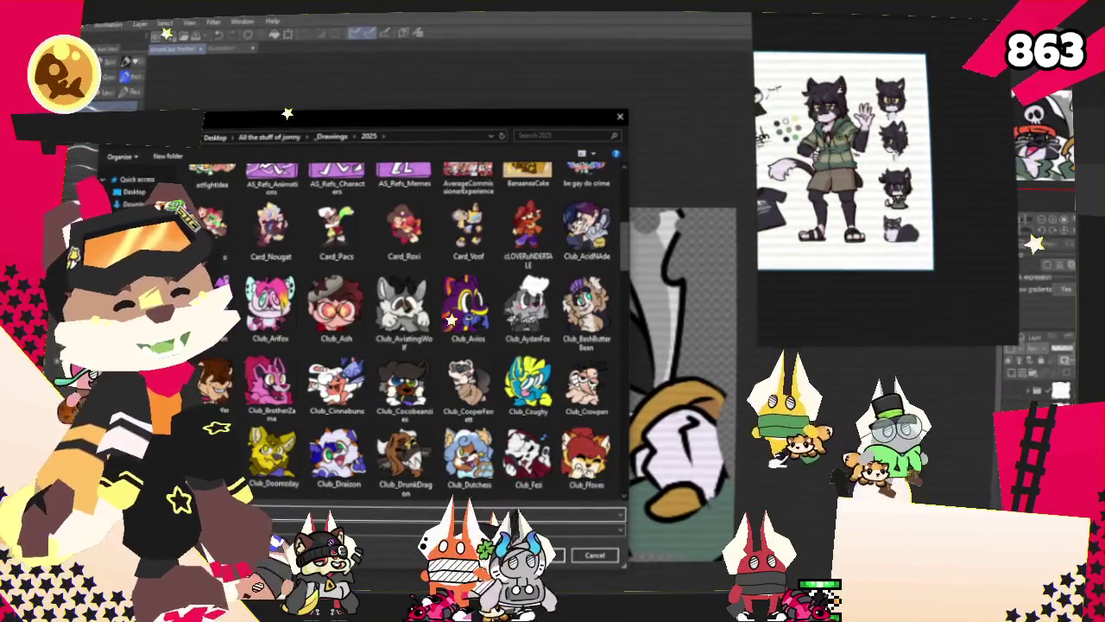
key(Return)
key(Return)
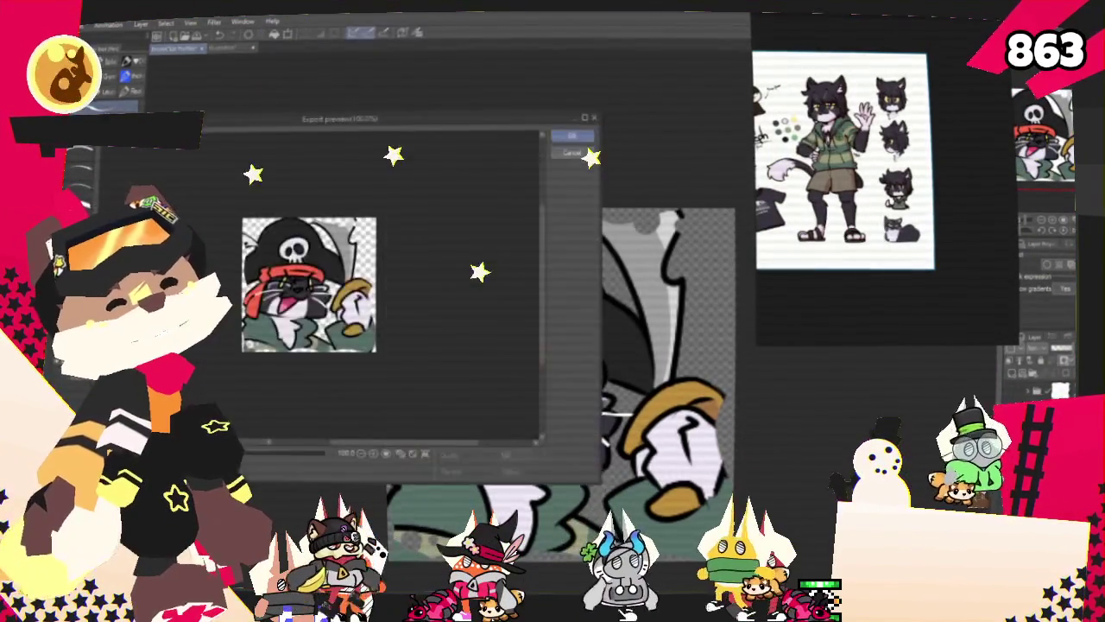
key(Return)
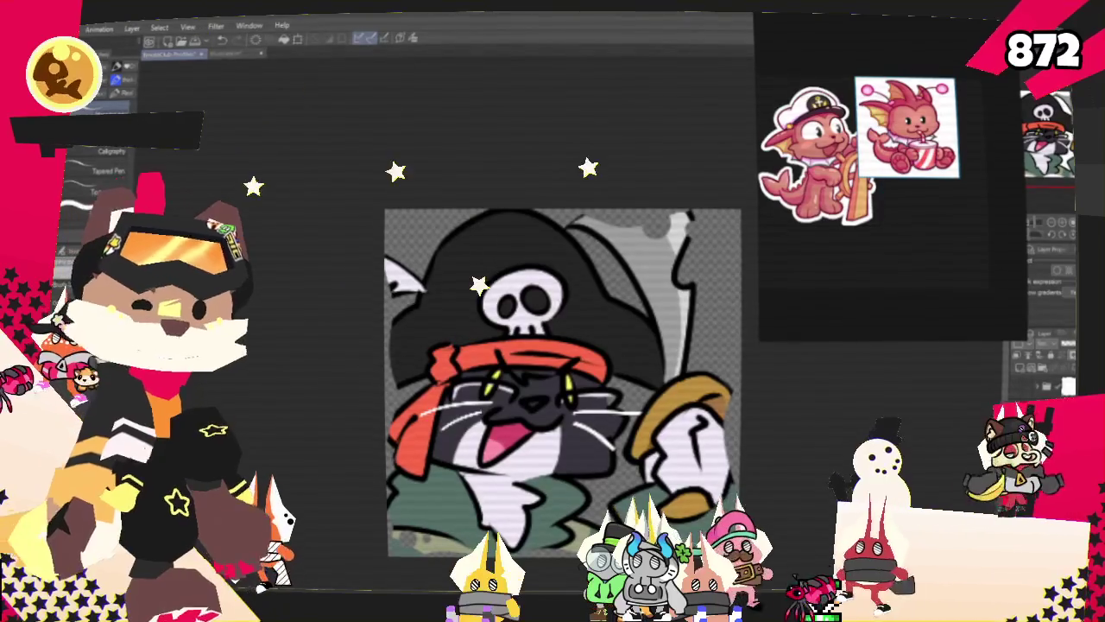
Paste a fox reference and arrange it beside the dragon references on the board.
key(ctrl+v)
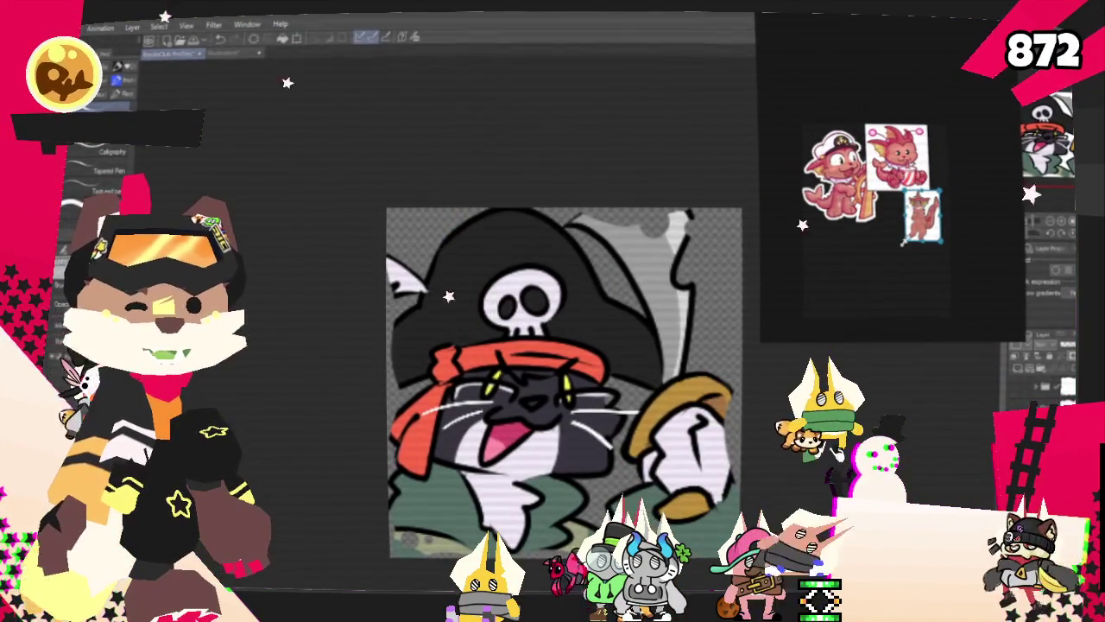
scroll(903, 242, up, 3)
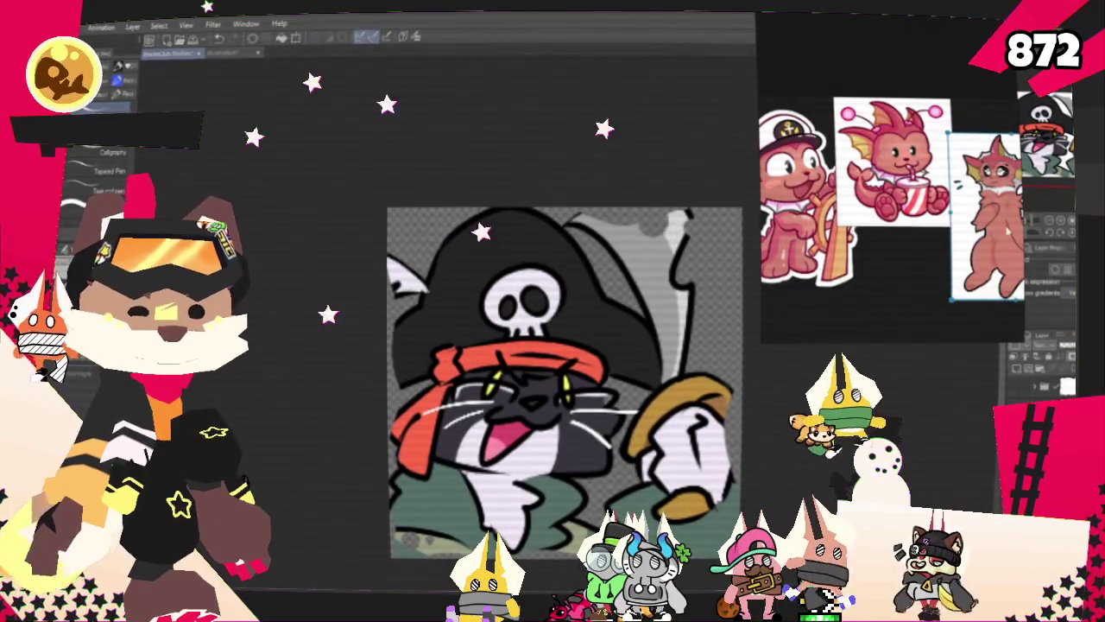
drag(987, 216, 924, 274)
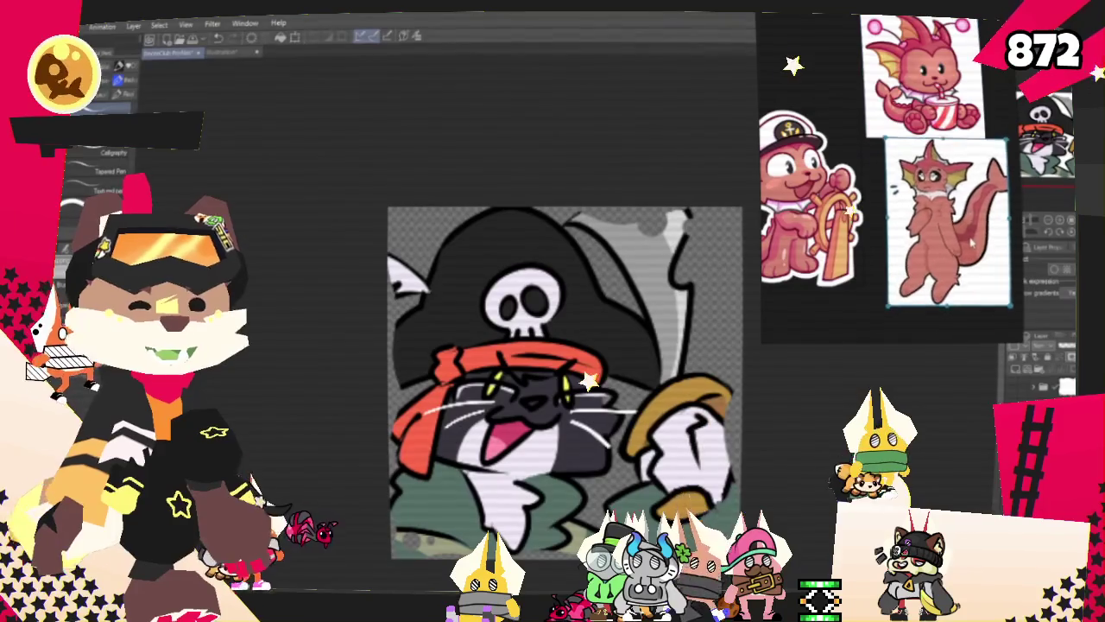
drag(807, 208, 850, 173)
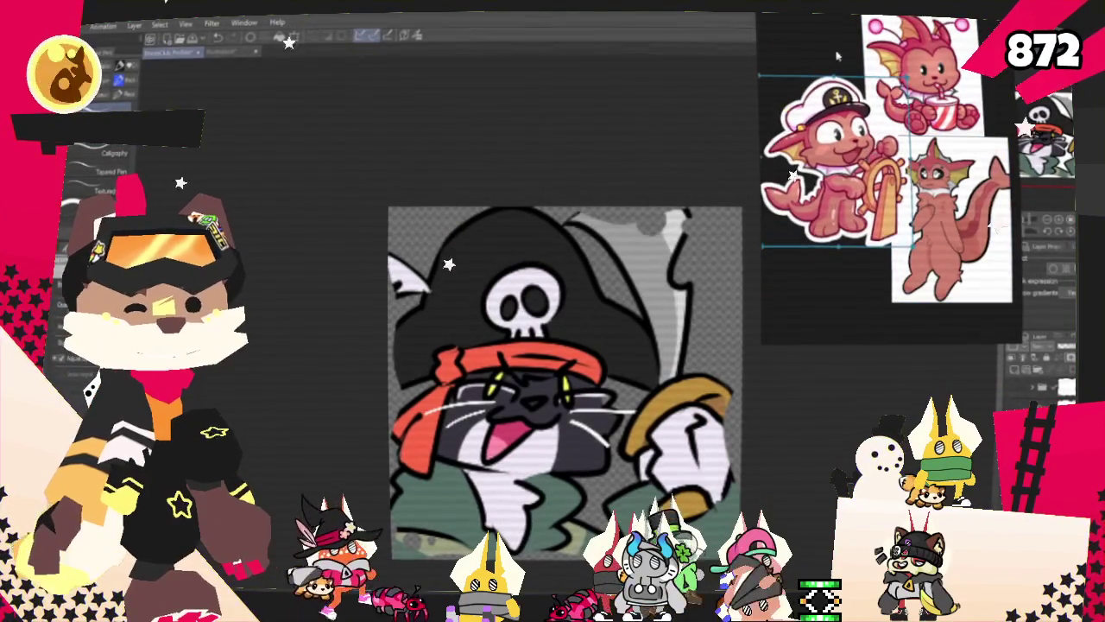
drag(950, 216, 962, 214)
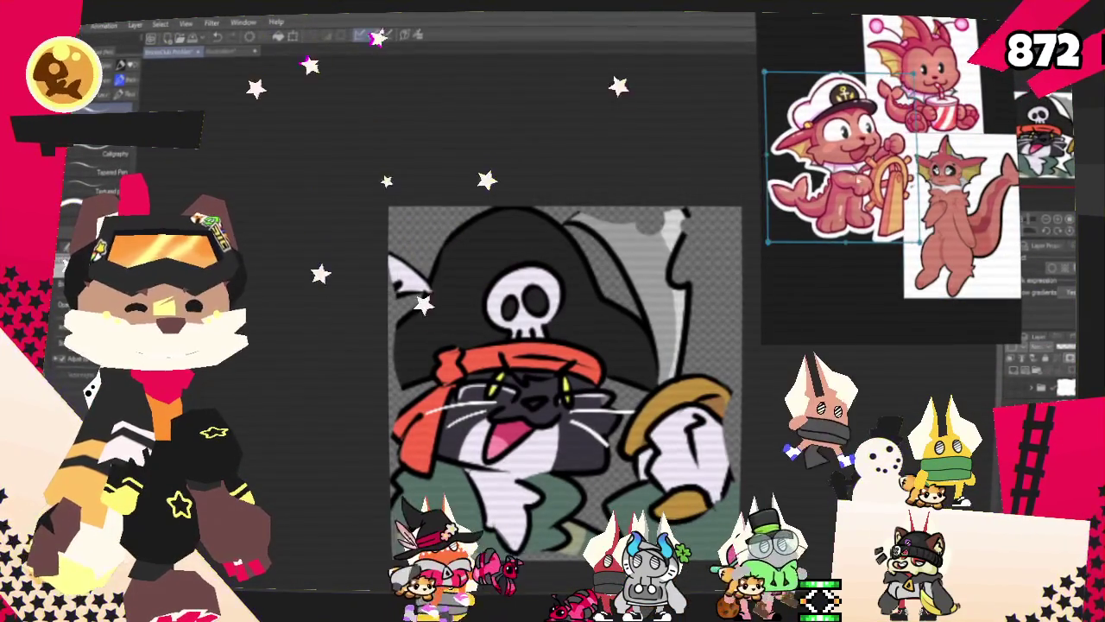
drag(844, 154, 853, 162)
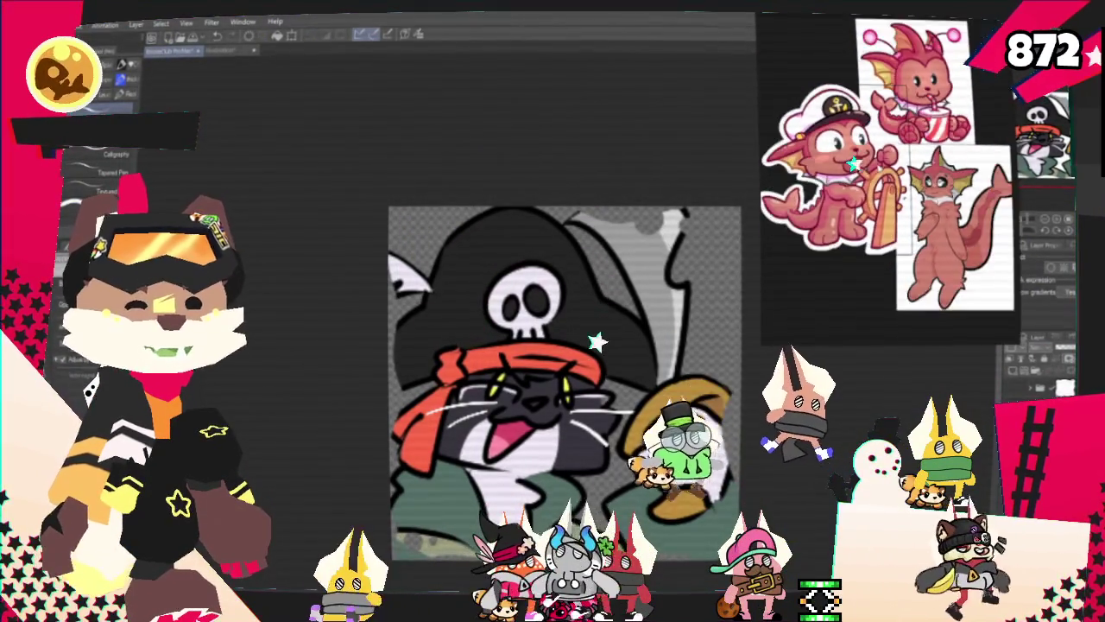
scroll(889, 173, up, 2)
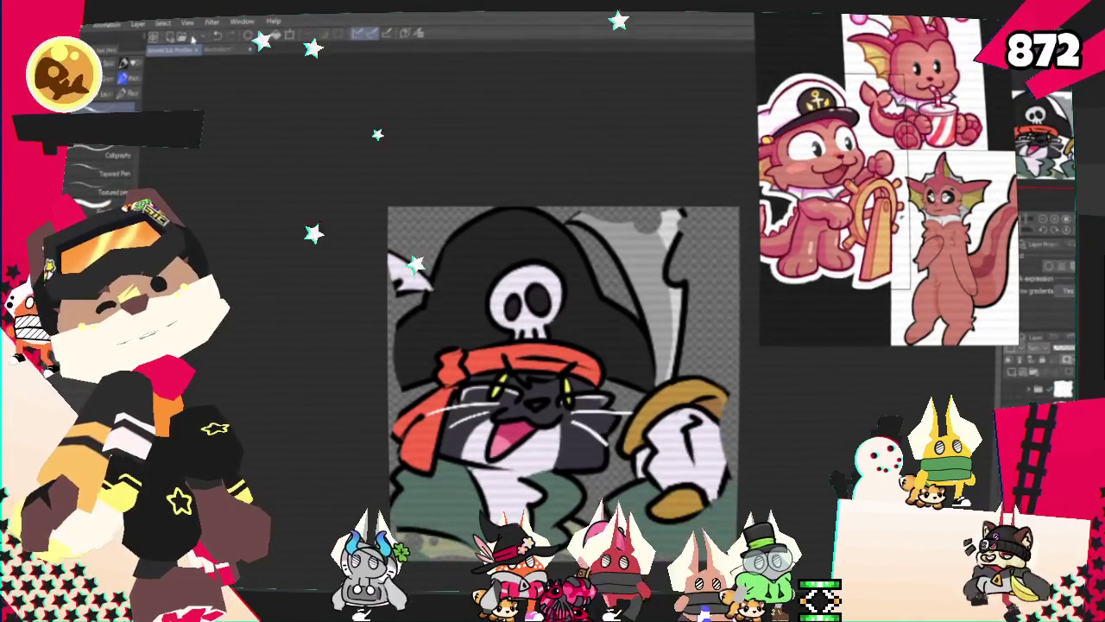
Delete the pirate cat artwork, leaving an empty transparent canvas.
key(ctrl+minus)
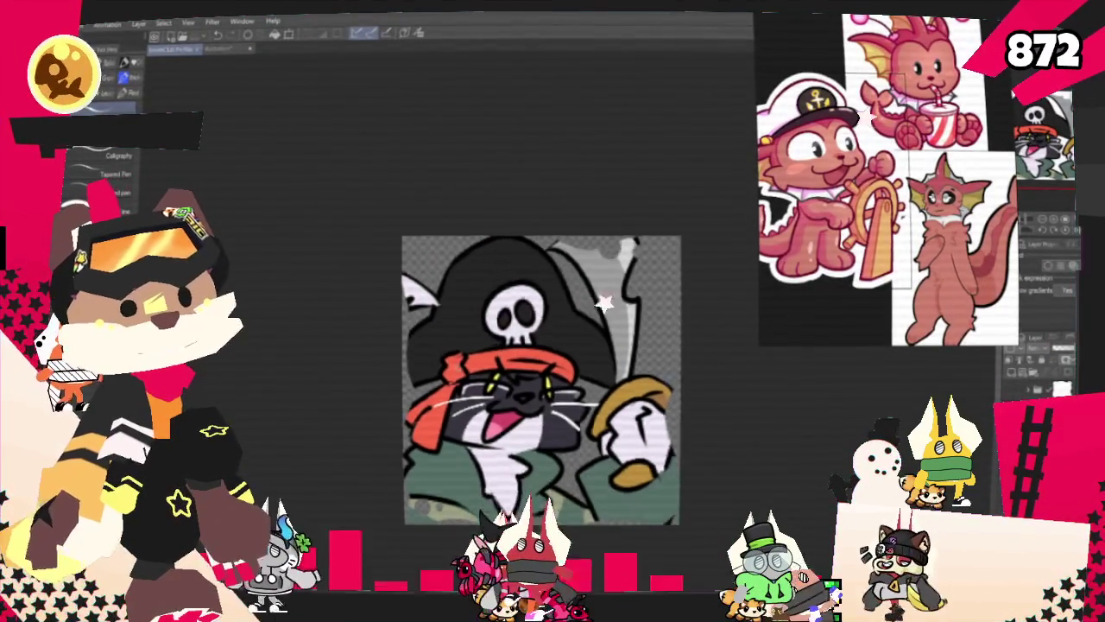
key(ctrl+plus)
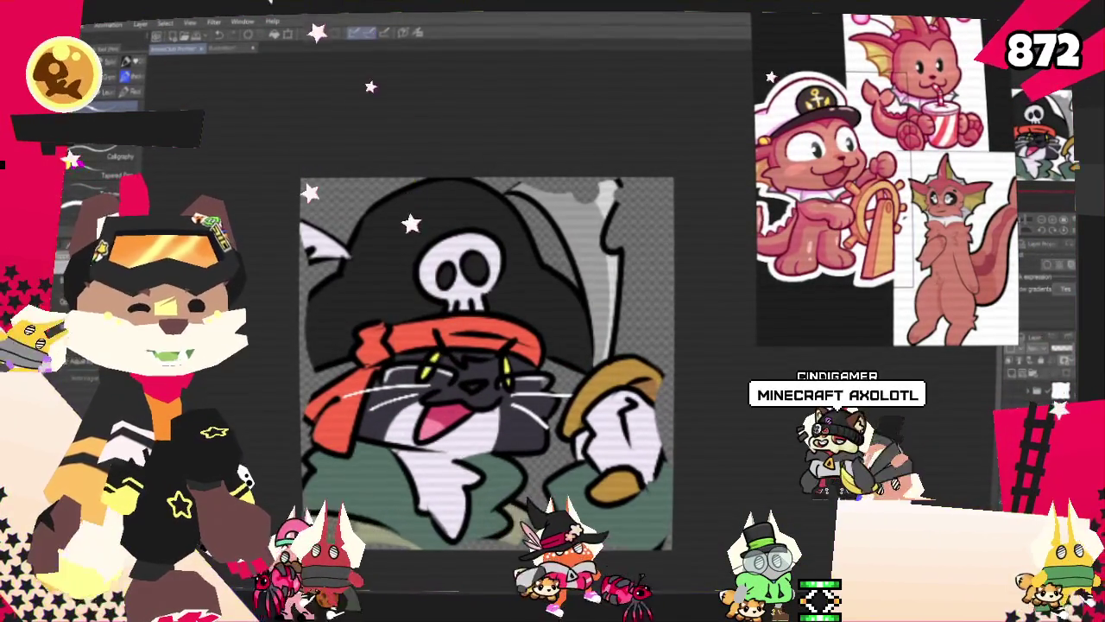
key(Delete)
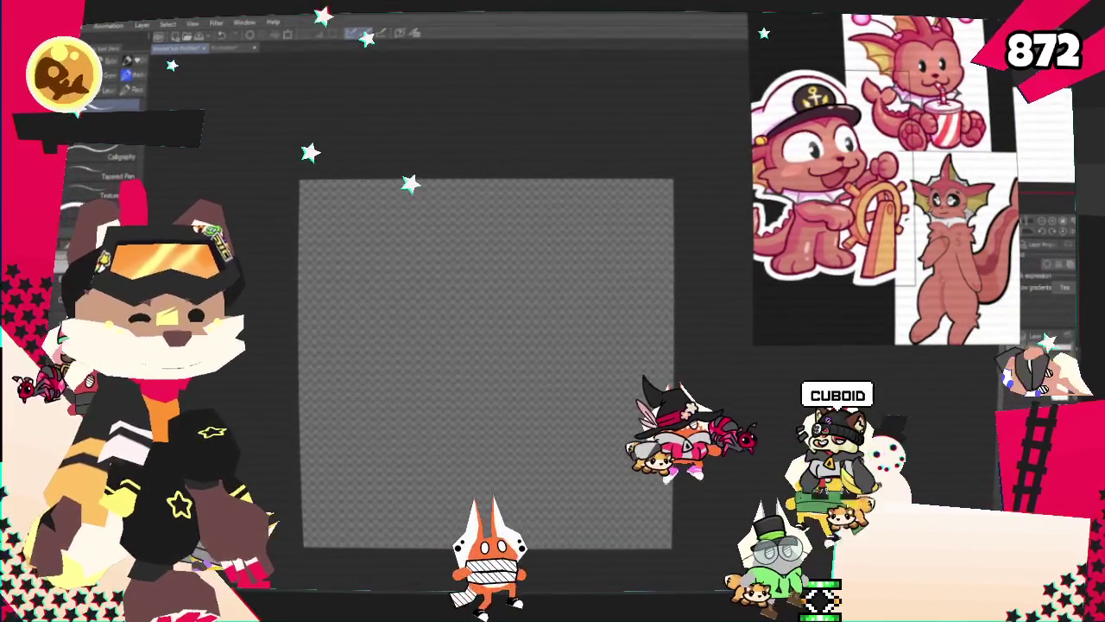
scroll(591, 449, up, 1)
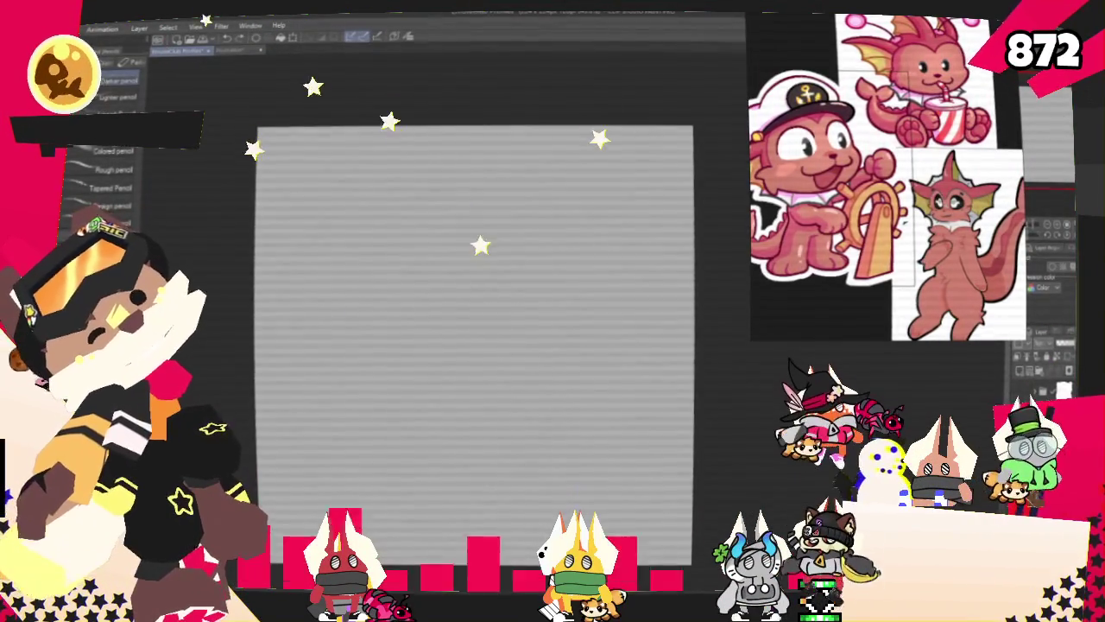
Sketch the creature's round body, curved back and looped paws below the head circle.
drag(473, 354, 605, 251)
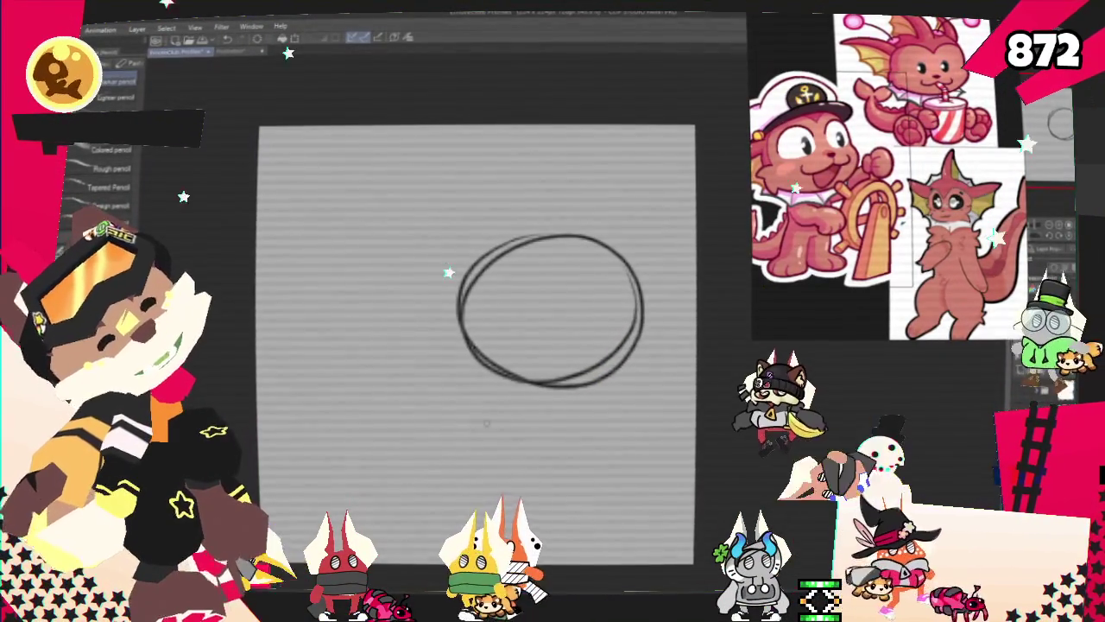
drag(473, 380, 457, 423)
drag(473, 380, 423, 406)
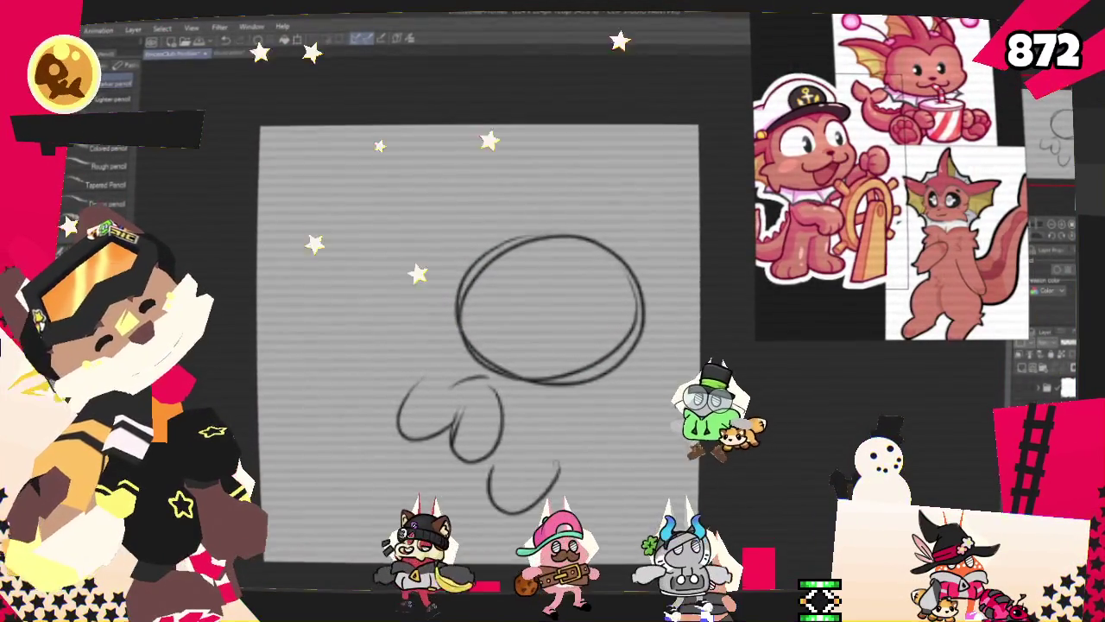
mouse_move(546, 399)
mouse_down()
mouse_move(518, 416)
mouse_move(494, 484)
mouse_up()
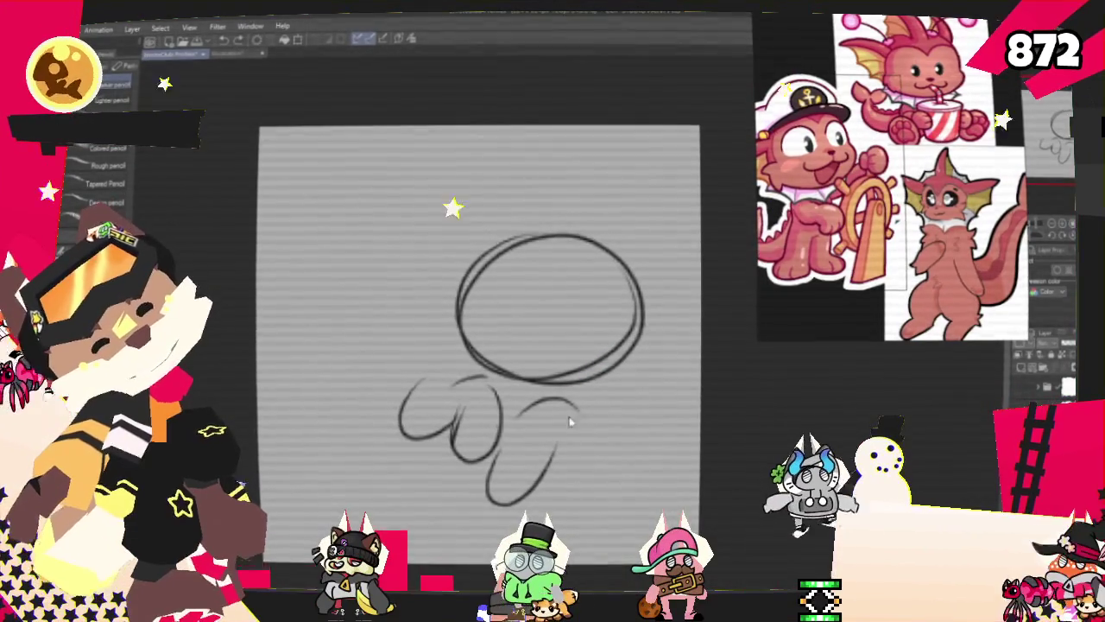
drag(528, 406, 556, 466)
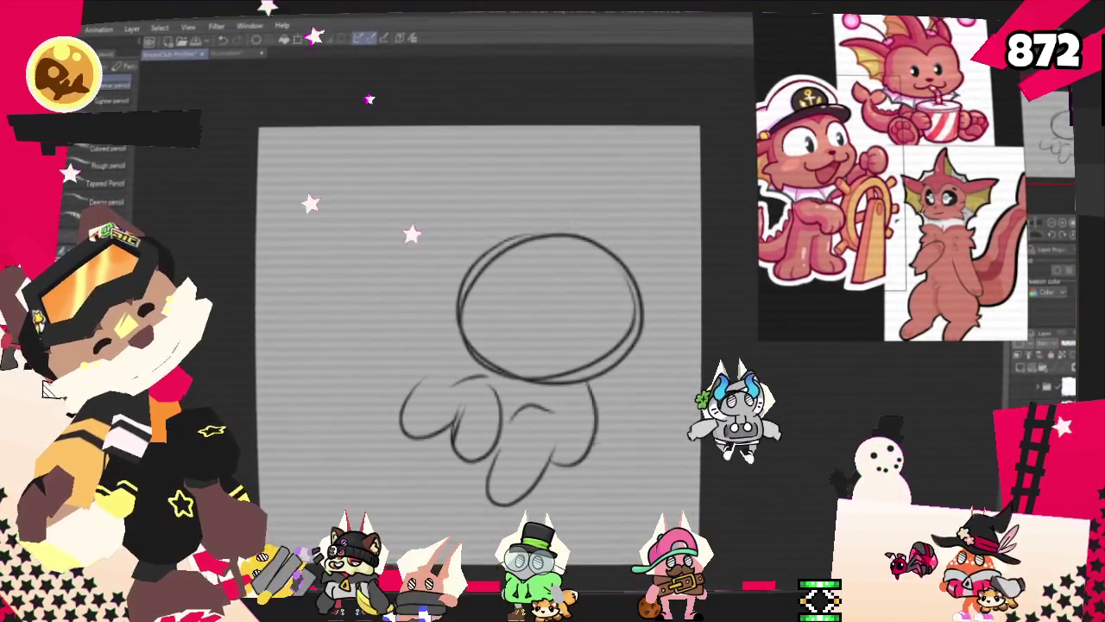
drag(460, 276, 293, 315)
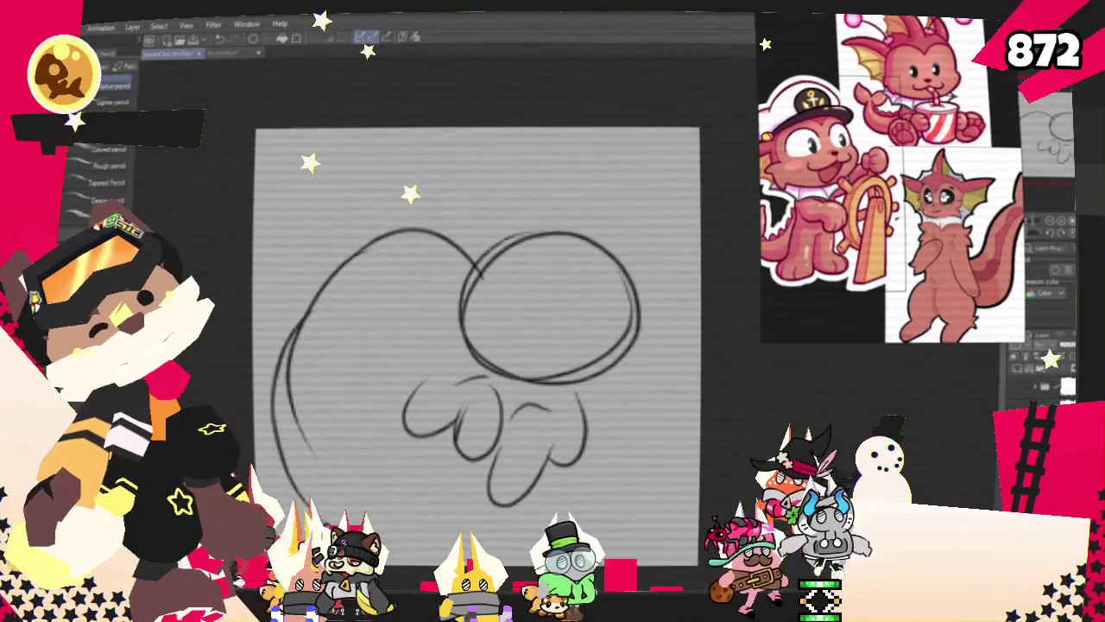
drag(332, 479, 449, 528)
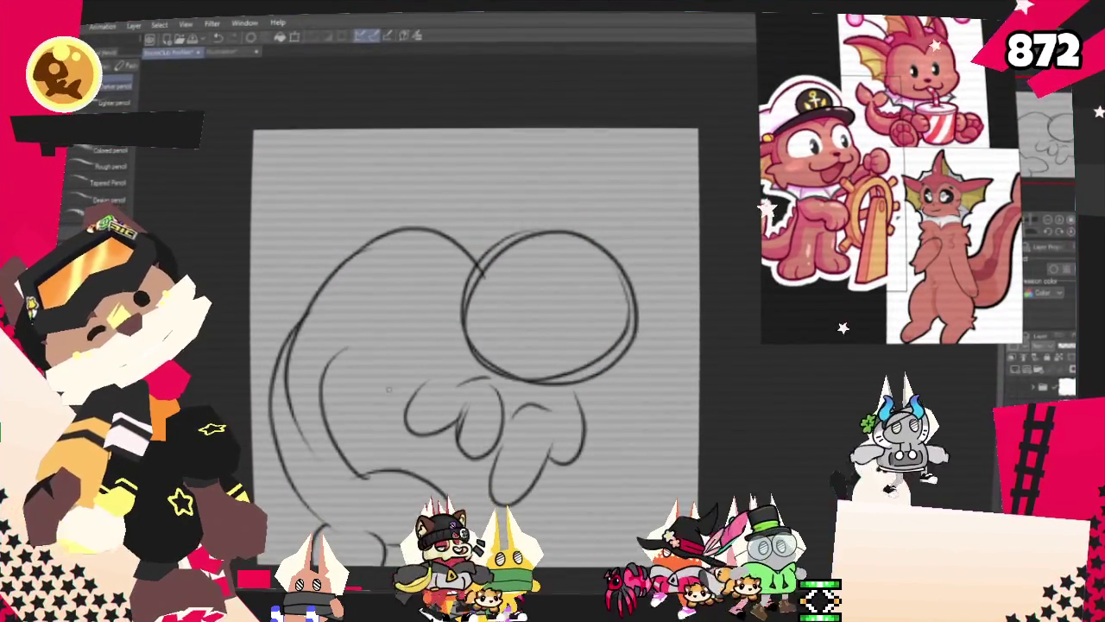
drag(355, 397, 352, 439)
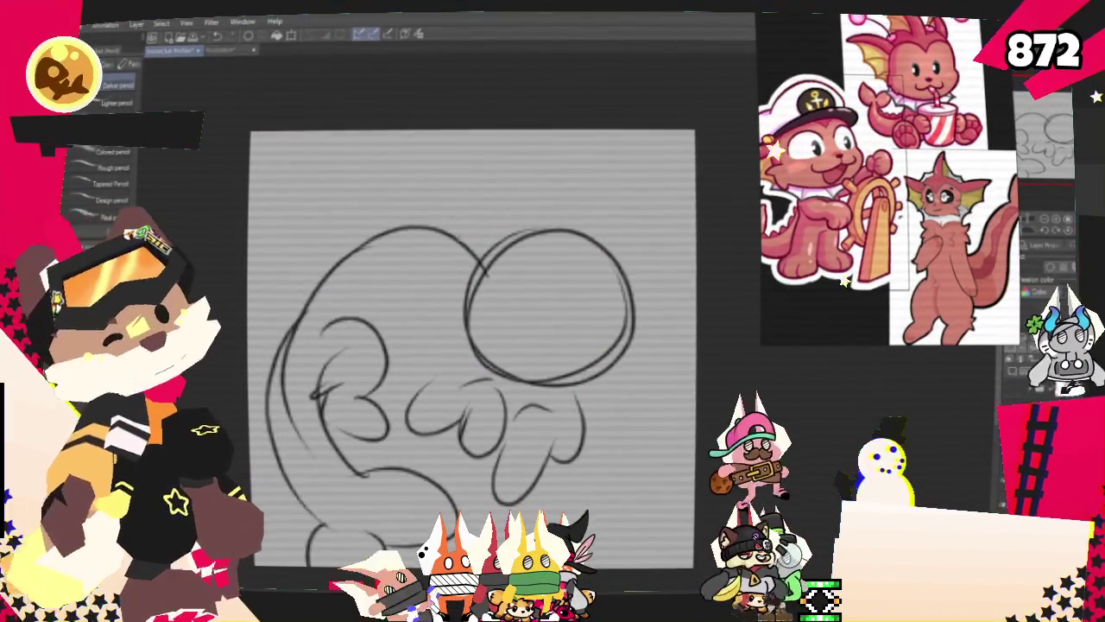
Add the two long ears, eyes and small mouth, then lasso-select the sketched body.
drag(509, 246, 516, 266)
drag(428, 200, 404, 264)
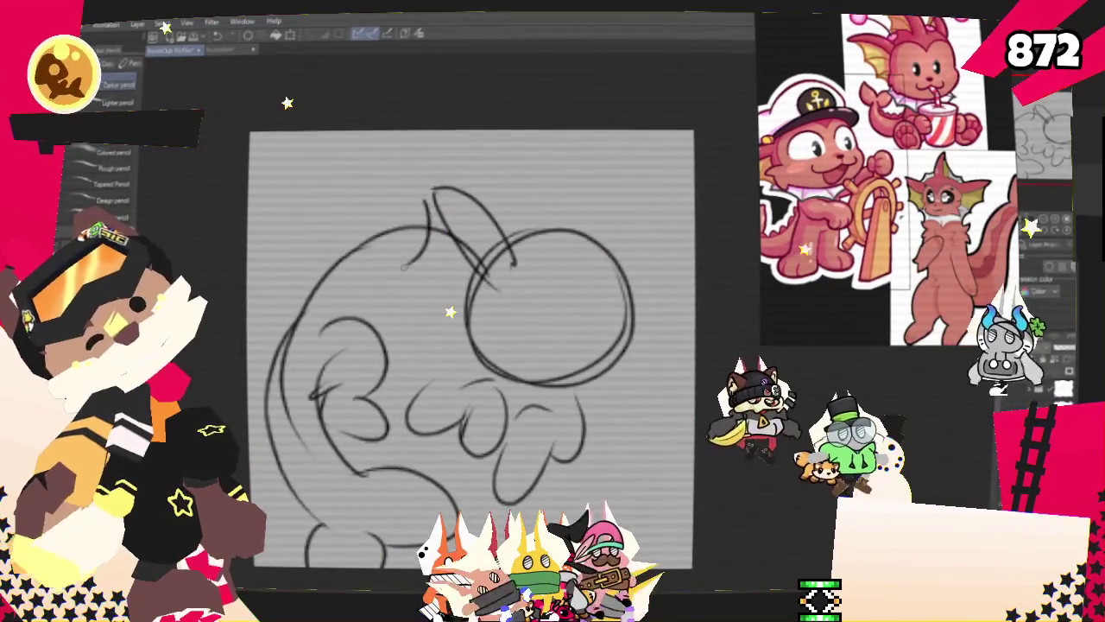
drag(635, 186, 637, 283)
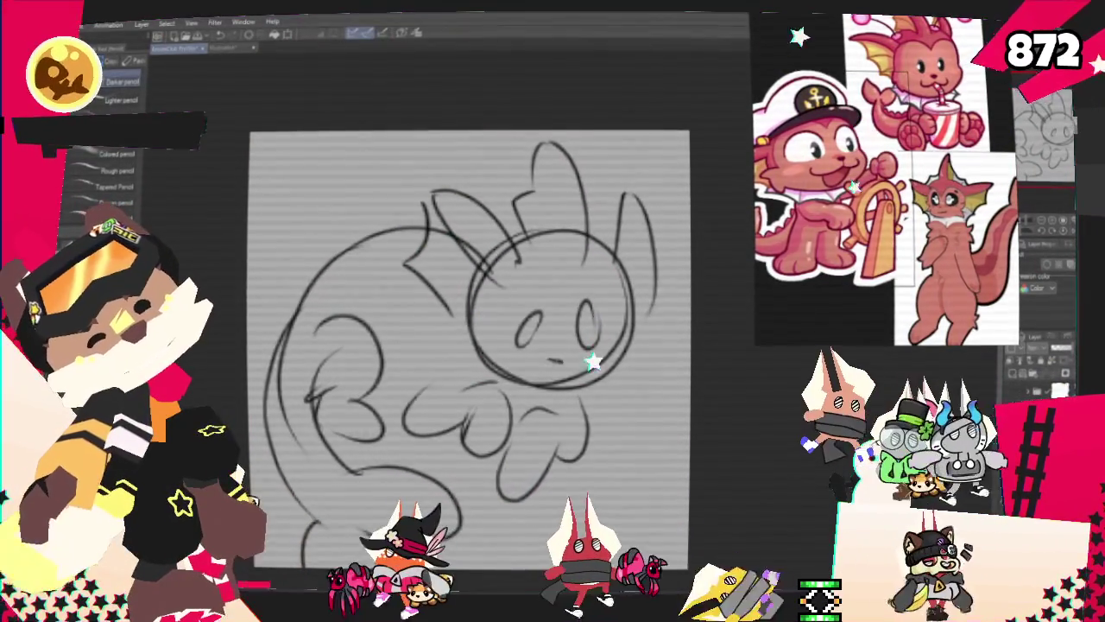
drag(546, 361, 566, 361)
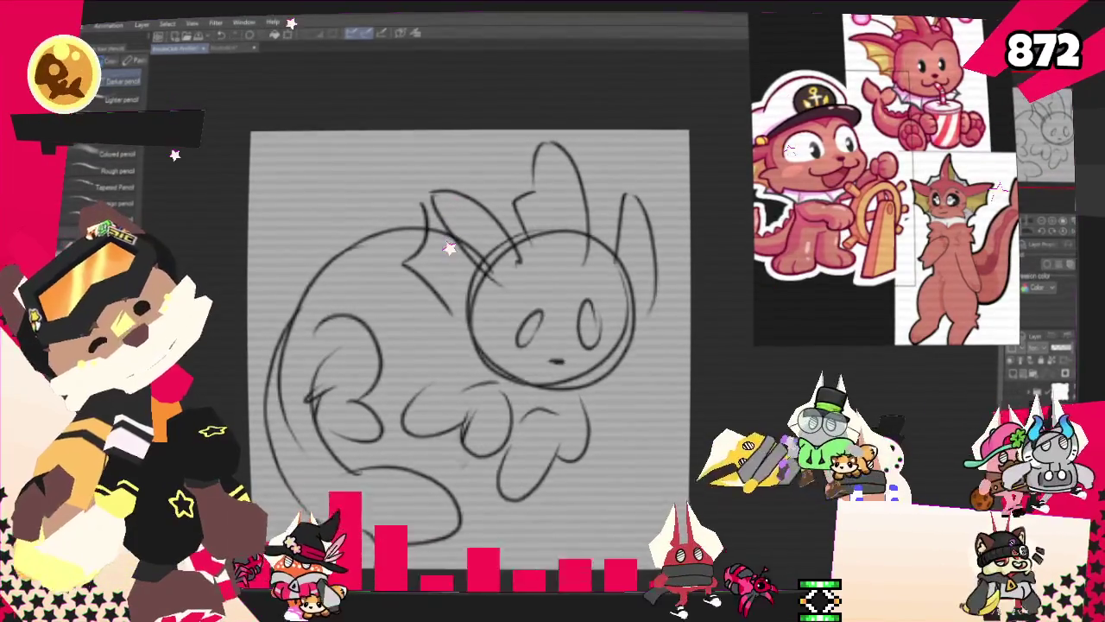
drag(511, 292, 497, 344)
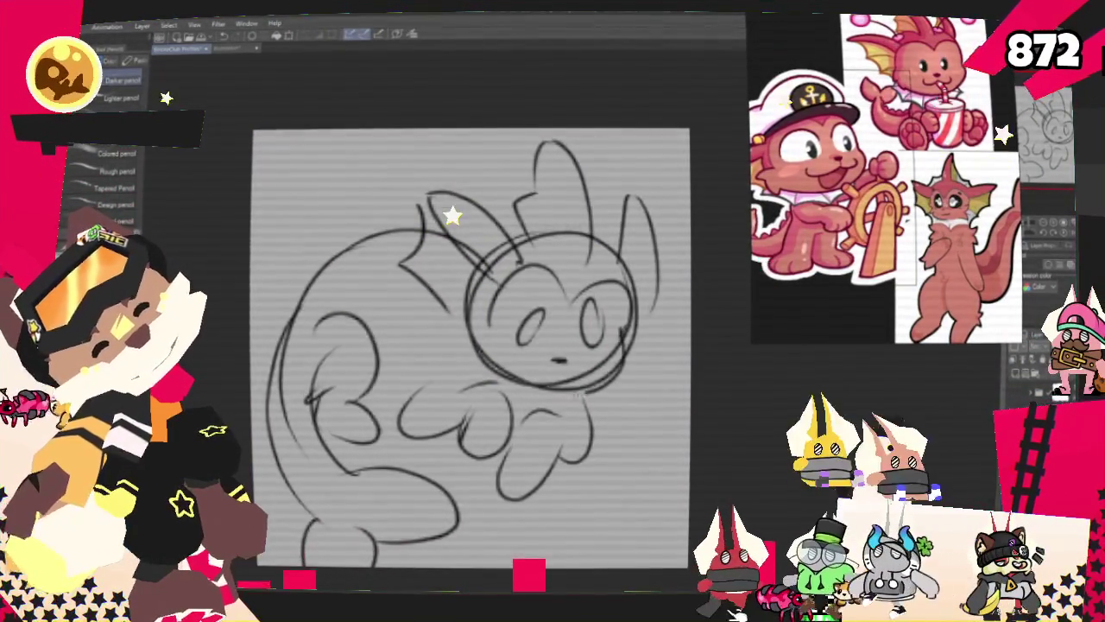
drag(552, 387, 618, 350)
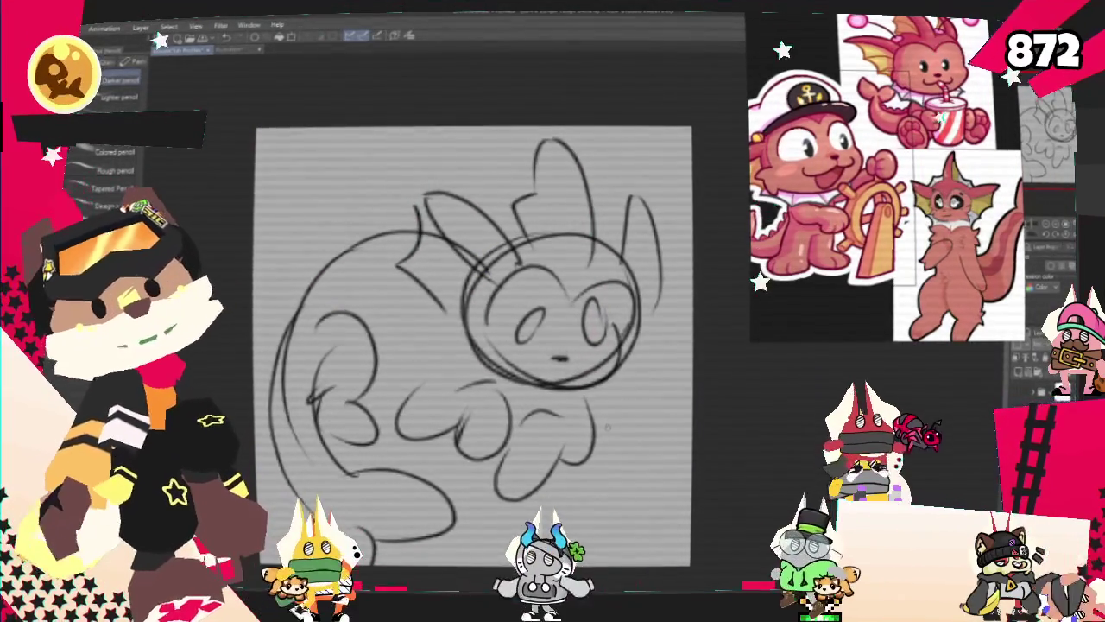
key(m)
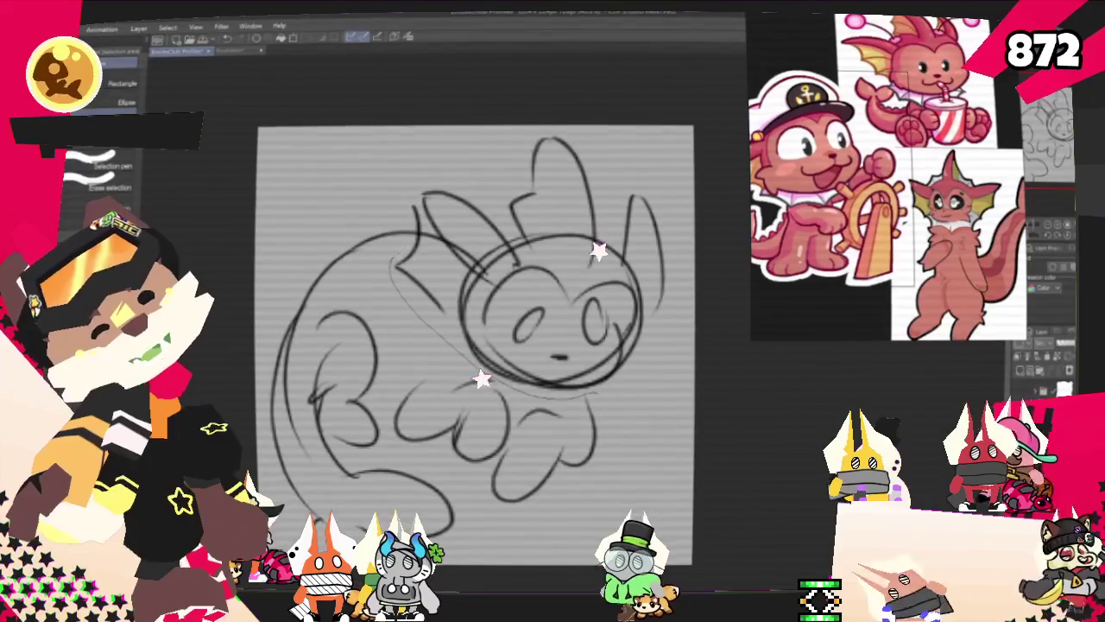
drag(414, 181, 268, 259)
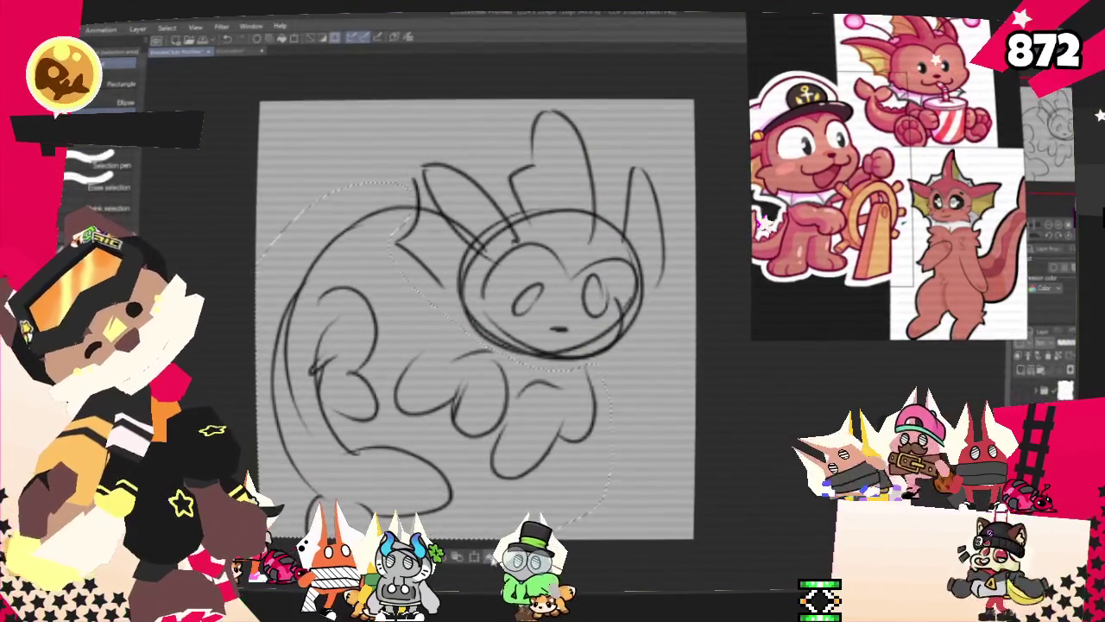
Rotate the selected body about 16° clockwise, then pencil a fluffy arc over its top-left.
key(ctrl+t)
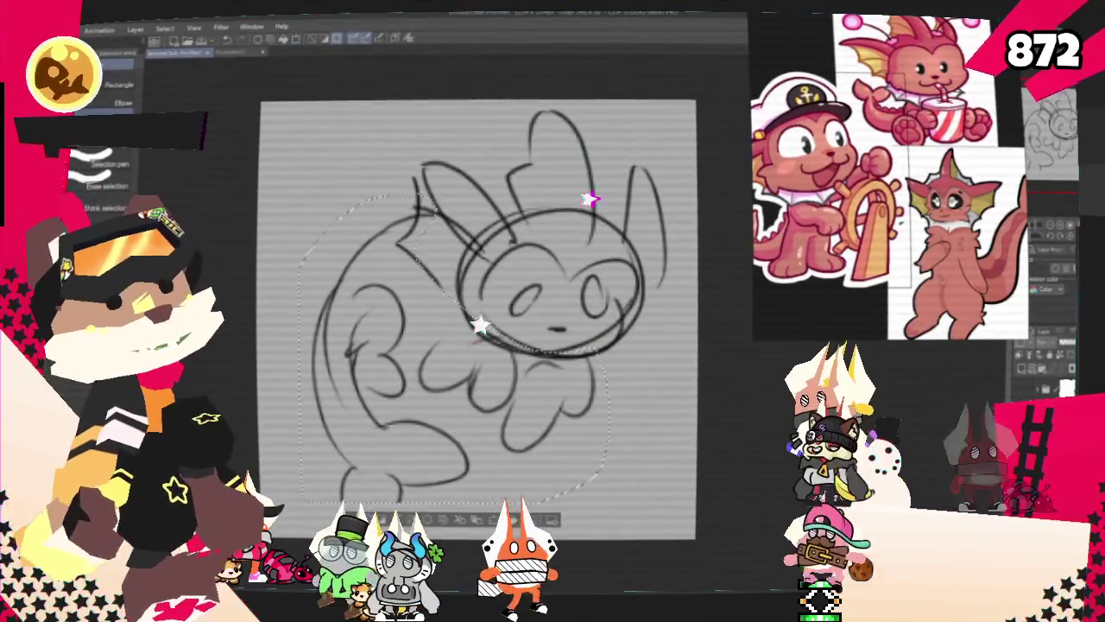
mouse_move(664, 397)
mouse_down()
mouse_move(632, 444)
mouse_move(553, 501)
mouse_move(656, 406)
mouse_move(686, 303)
mouse_move(711, 346)
mouse_up()
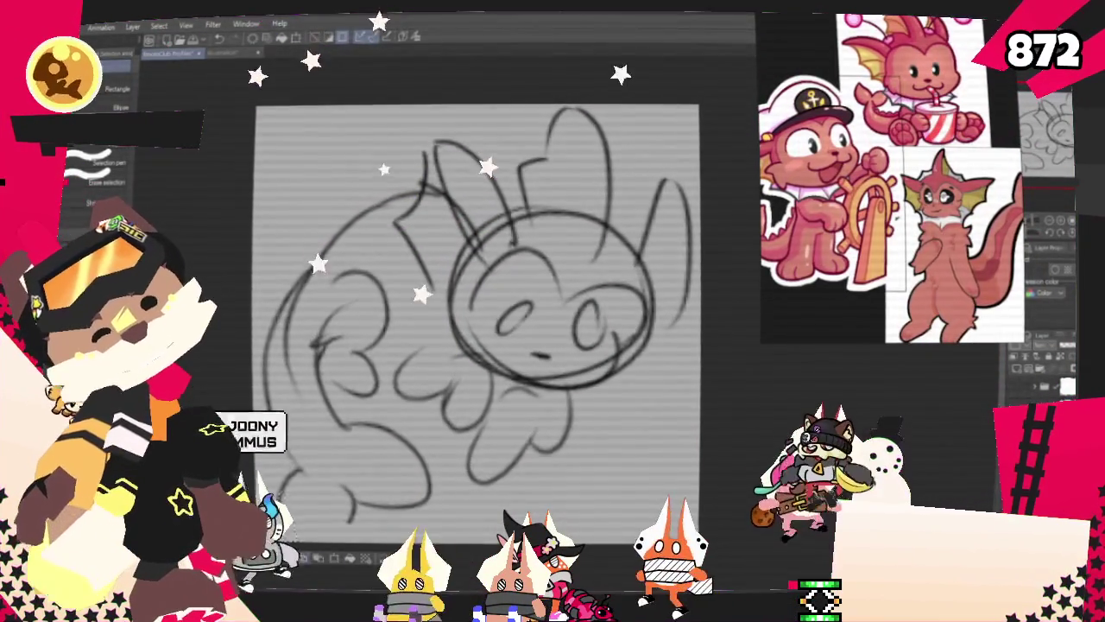
key(p)
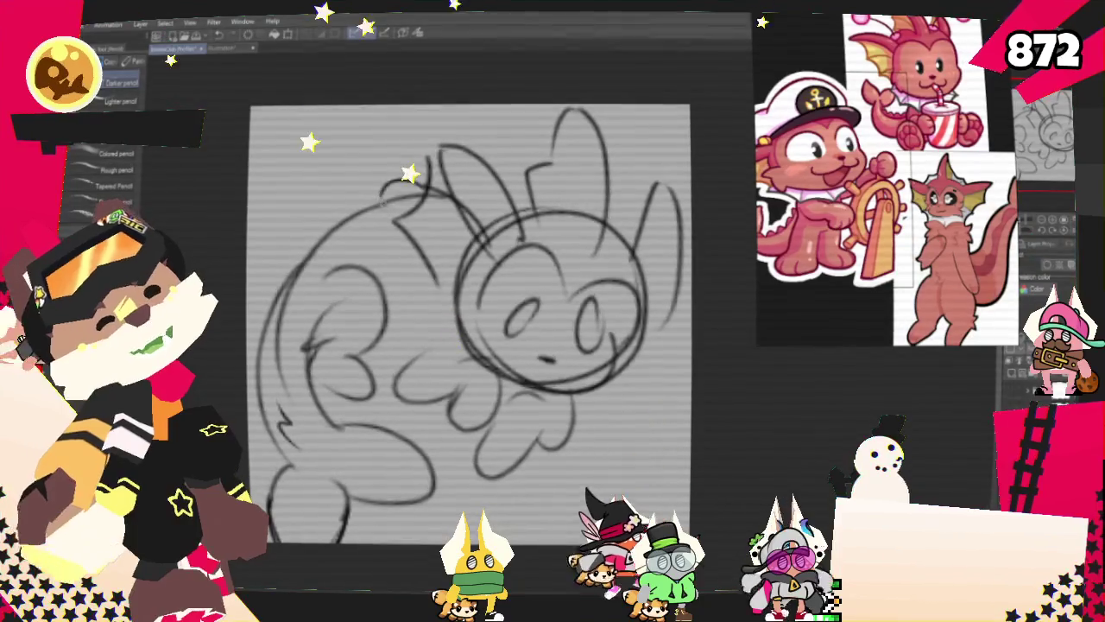
drag(423, 186, 318, 223)
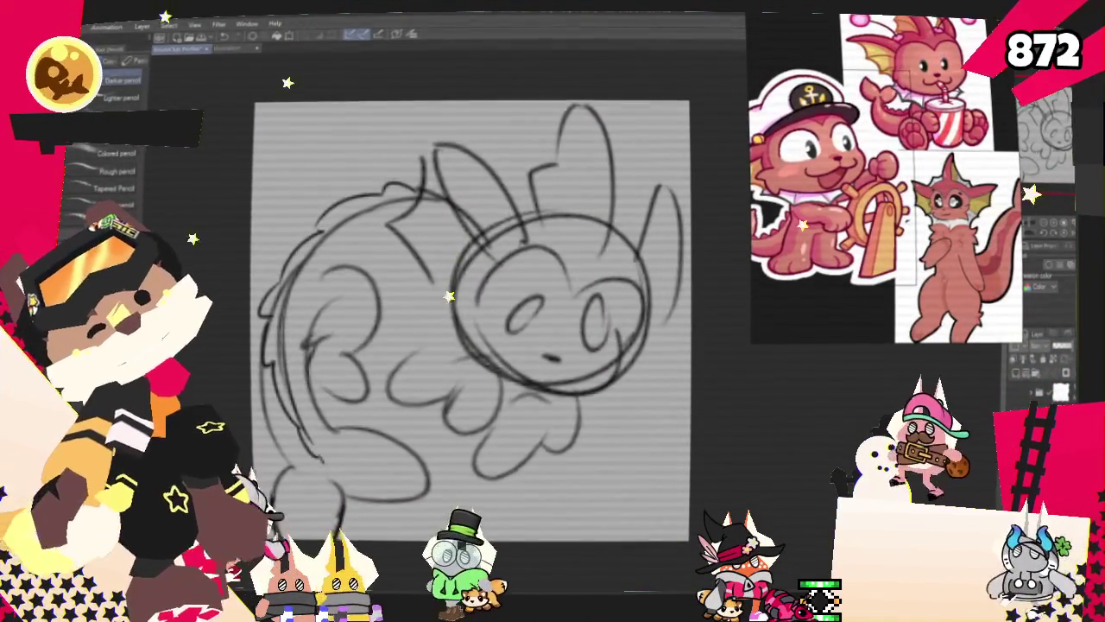
Lasso the B-shaped left paw area and confirm a transform on it.
key(m)
drag(328, 259, 322, 259)
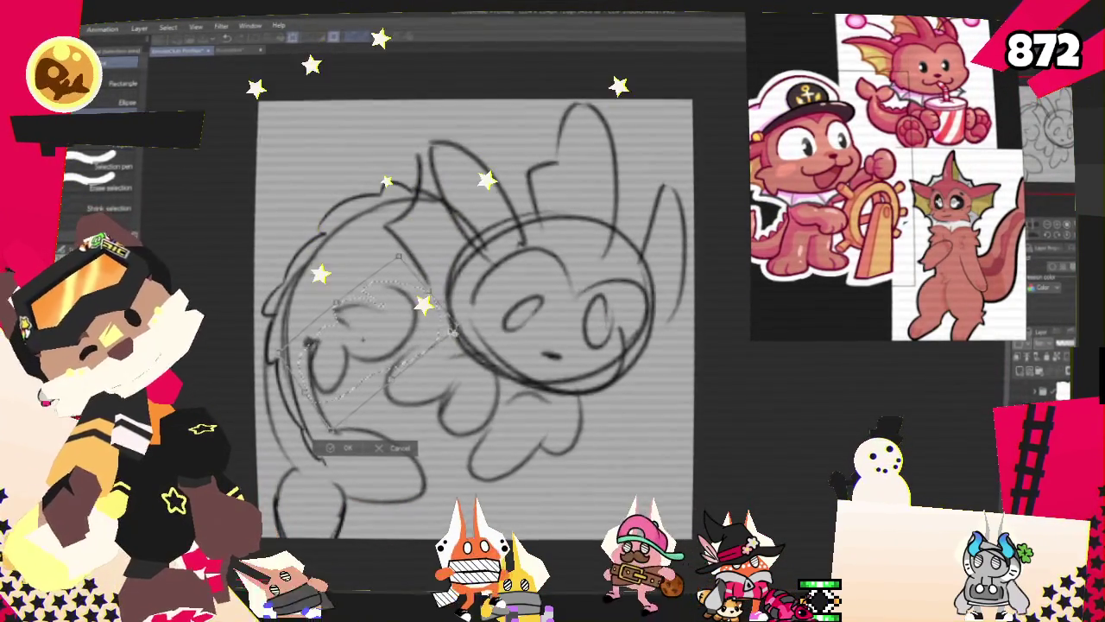
key(Return)
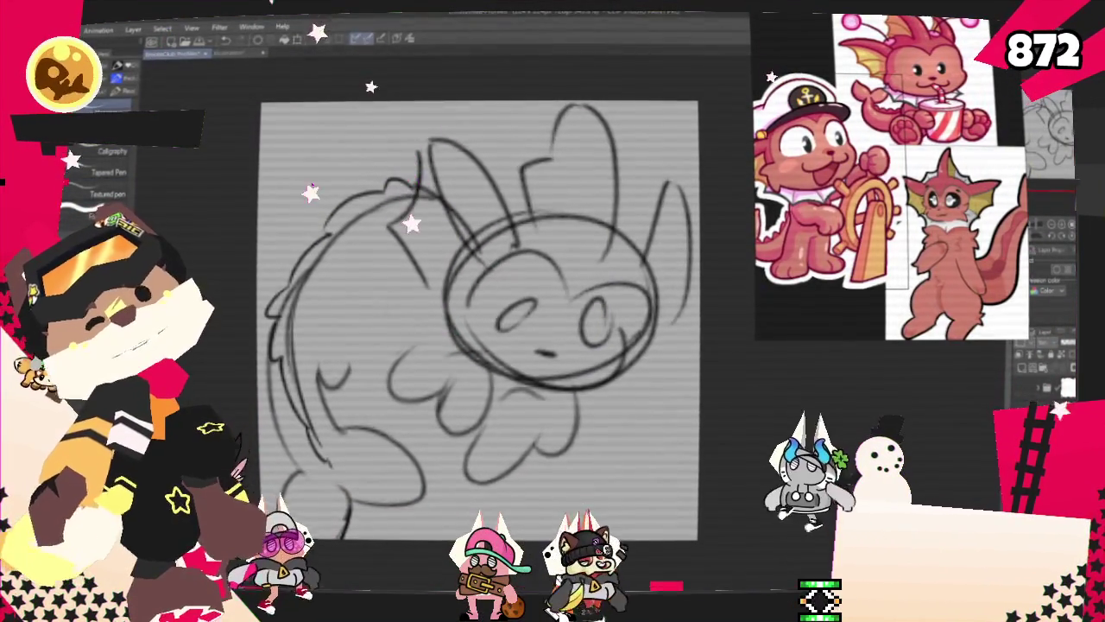
Toggle between pencil and pen brushes, then enlarge the selected paw area slightly.
key(p)
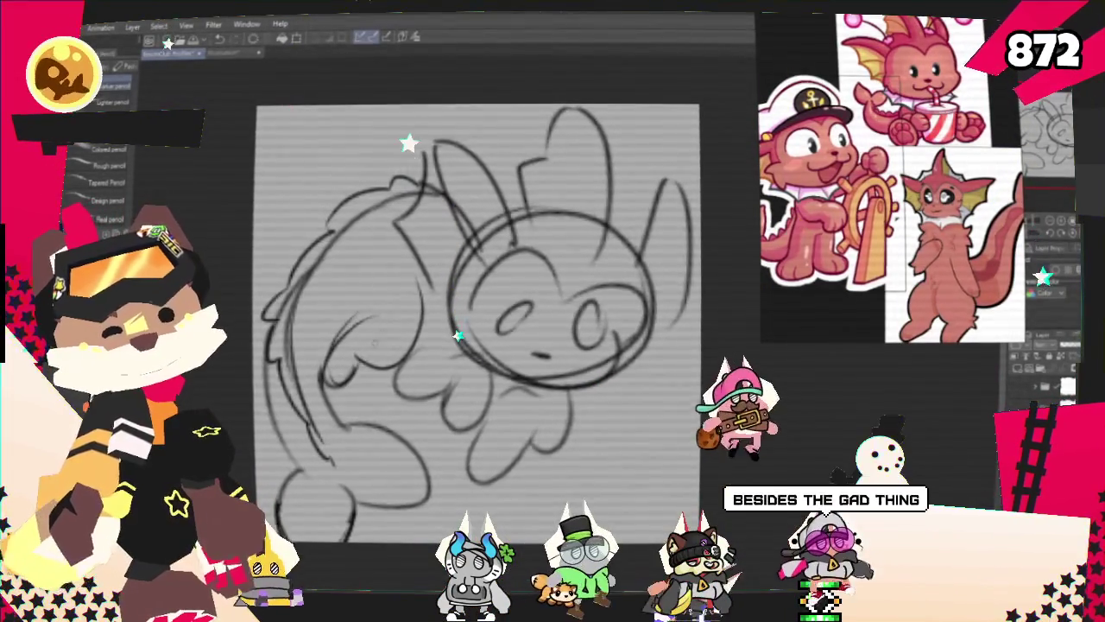
key(p)
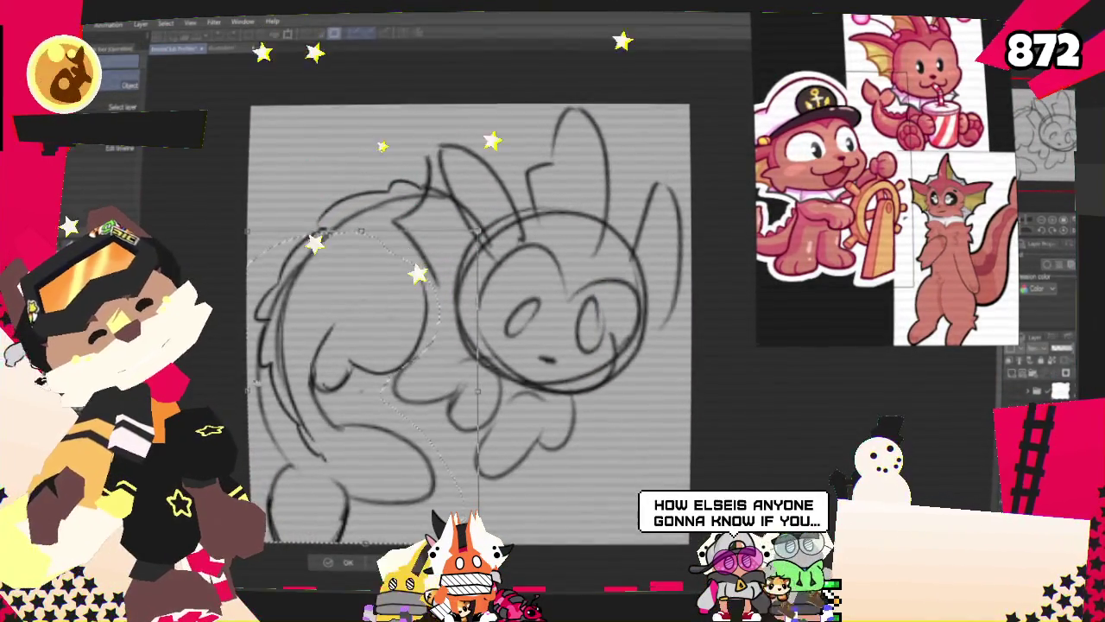
mouse_move(477, 393)
mouse_down()
mouse_move(495, 393)
mouse_move(485, 393)
mouse_up()
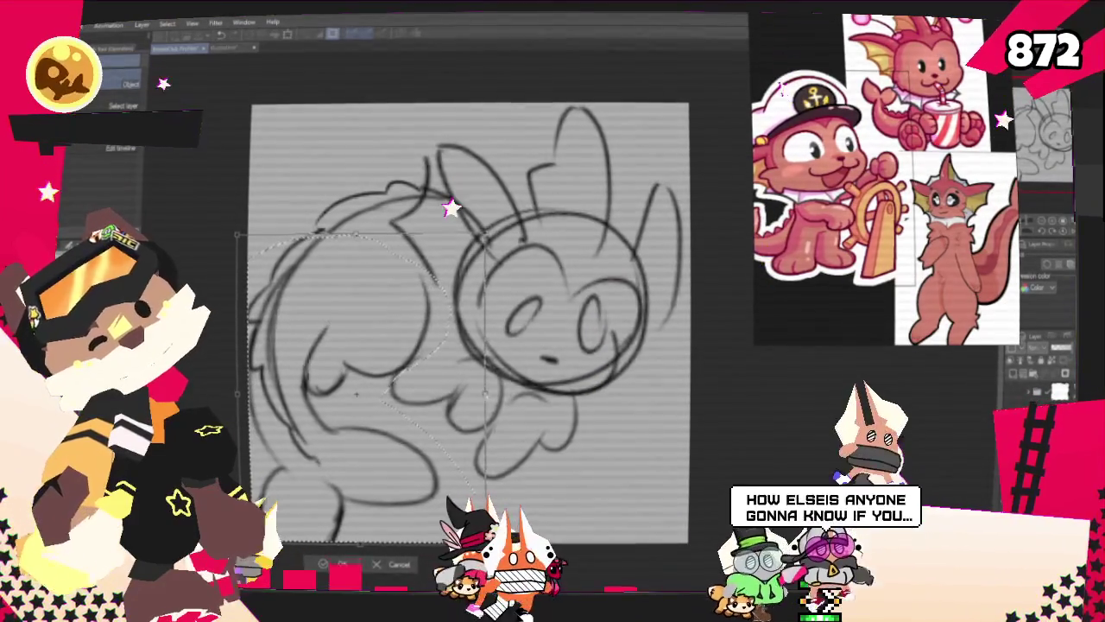
Confirm the resized paw, then rotate the whole sketch slightly counter-clockwise.
click(335, 565)
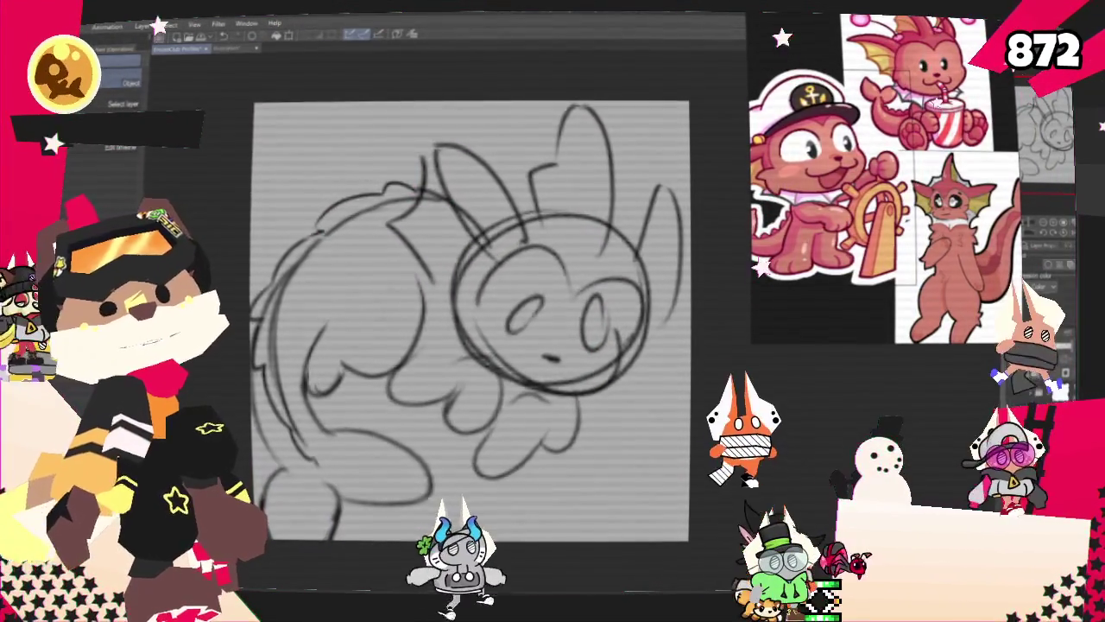
key(ctrl+t)
mouse_move(747, 446)
mouse_down()
mouse_move(757, 367)
mouse_move(669, 444)
mouse_move(656, 488)
mouse_up()
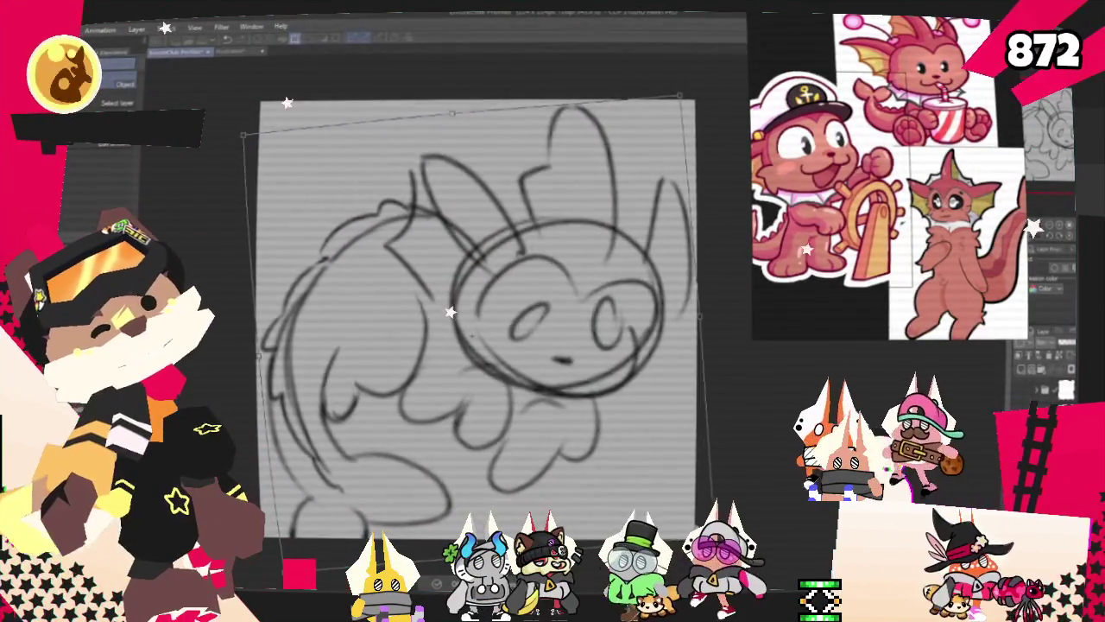
key(Return)
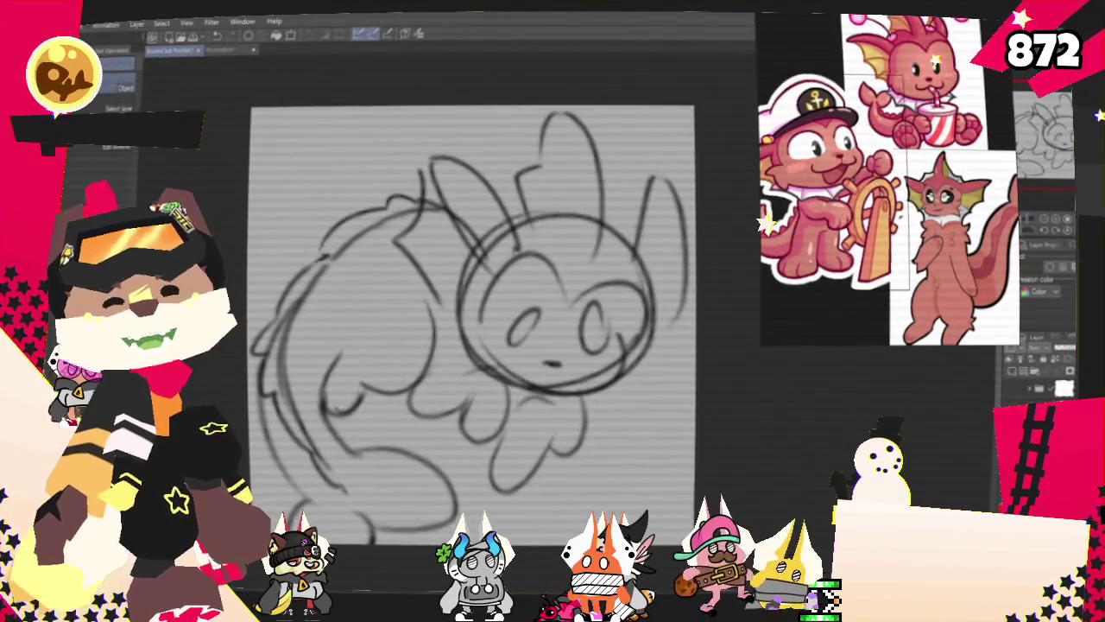
Pencil a new paw curve along the body's lower front, toggling between pen and pencil brushes.
key(p)
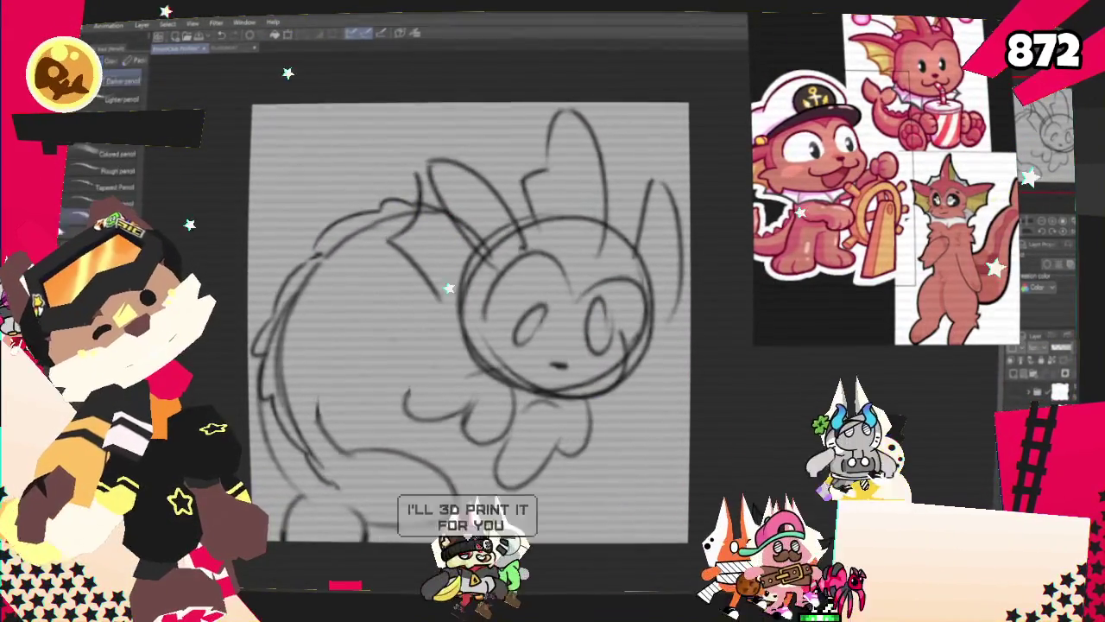
key(p)
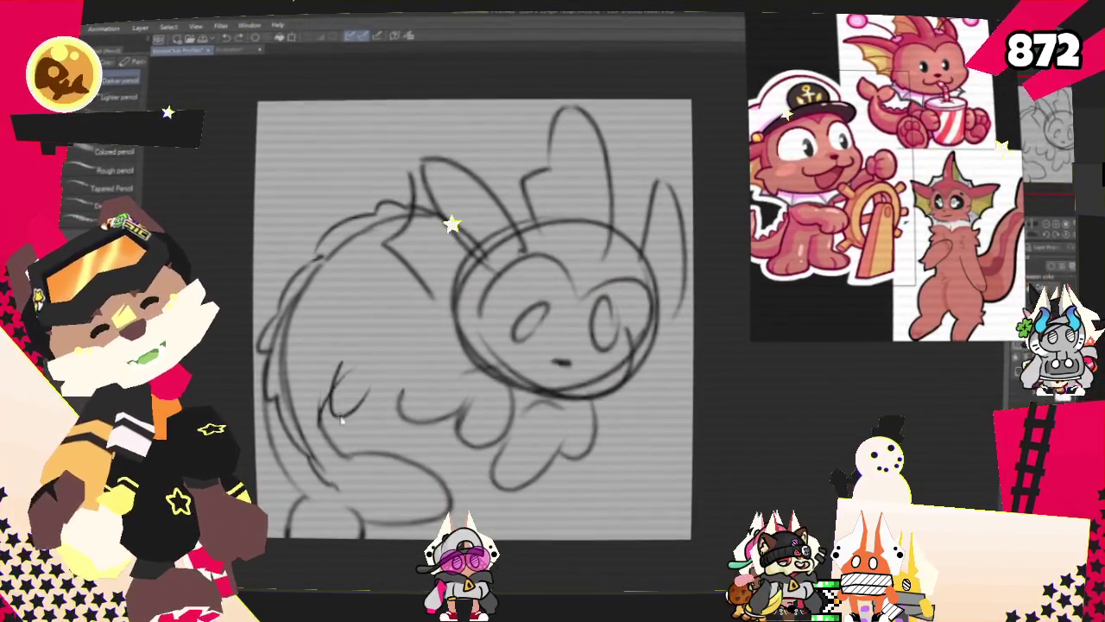
drag(337, 412, 378, 397)
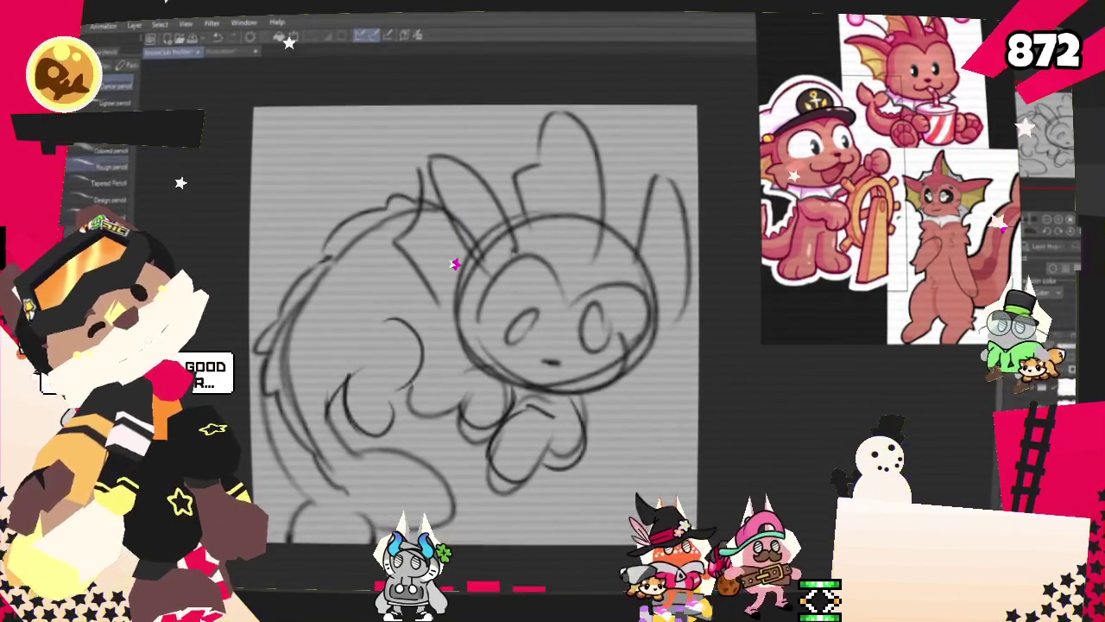
key(p)
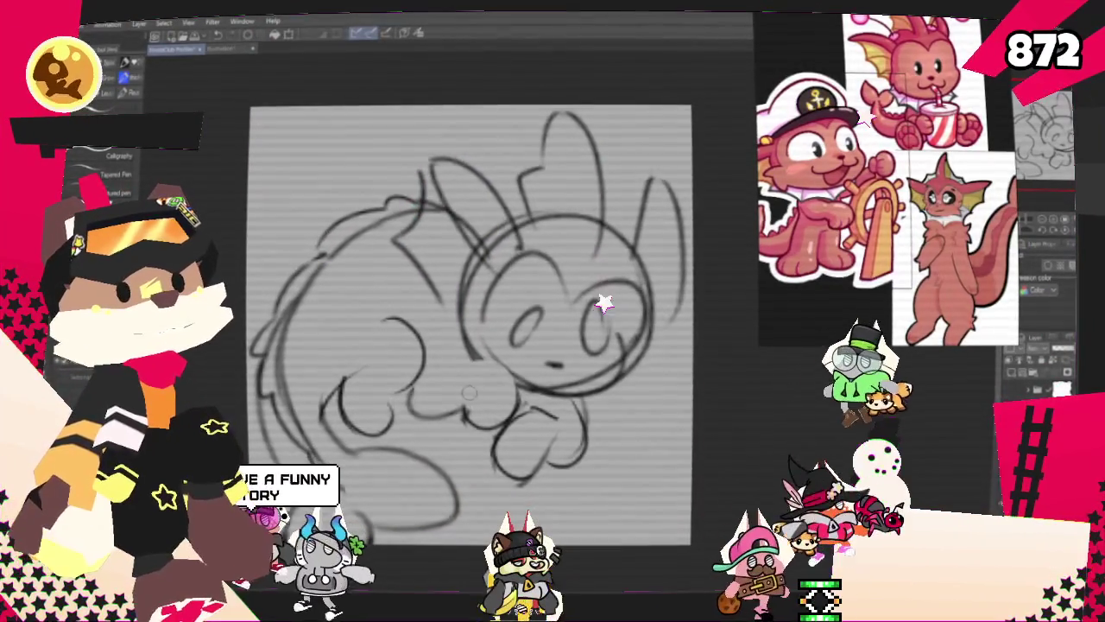
key(p)
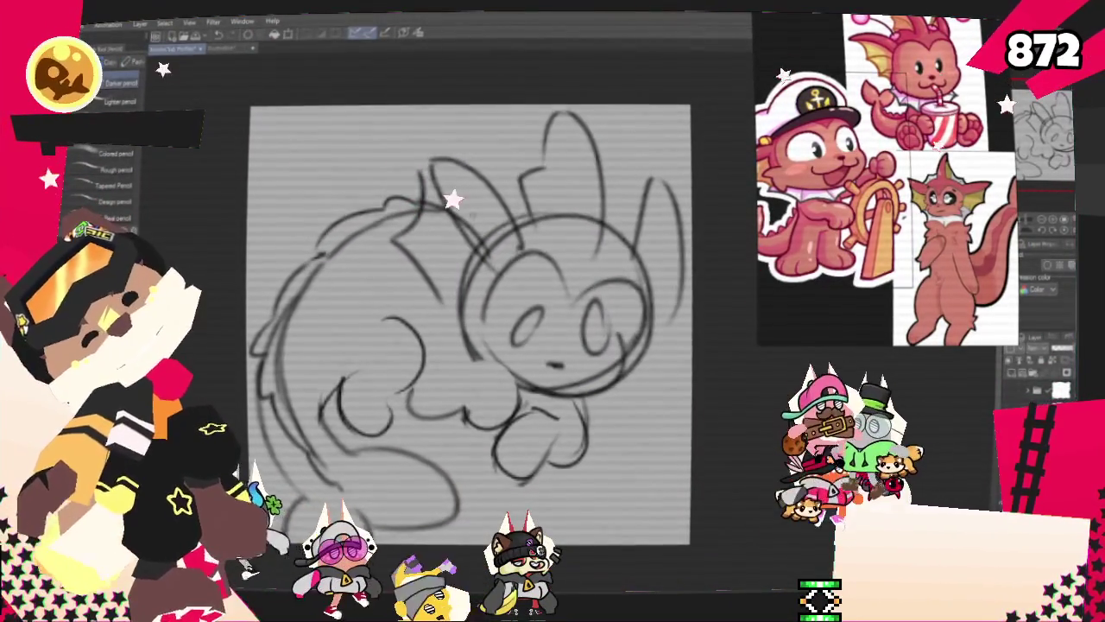